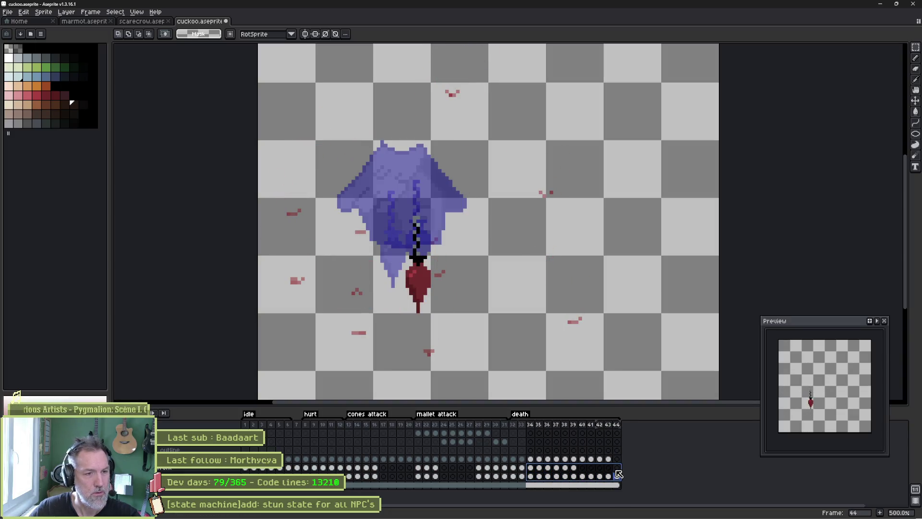
# - Delete the leftover spear and chain from frames 34–44 and play back the death animation
pyautogui.press('Delete')
pyautogui.click(513, 424)
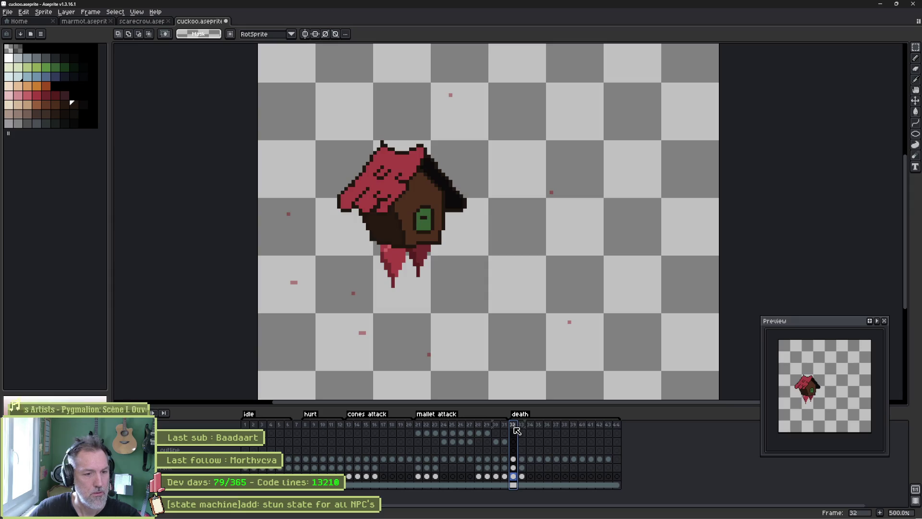
pyautogui.doubleClick(520, 414)
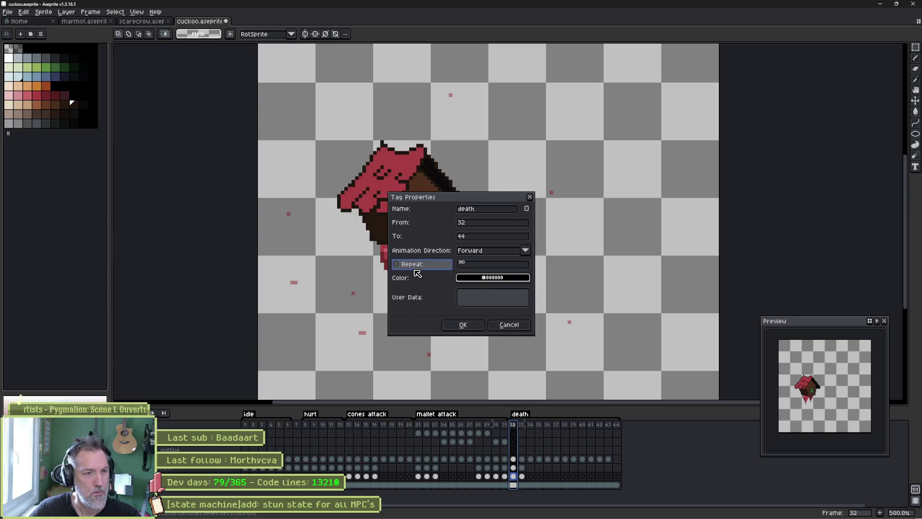
pyautogui.click(465, 325)
pyautogui.press('Return')
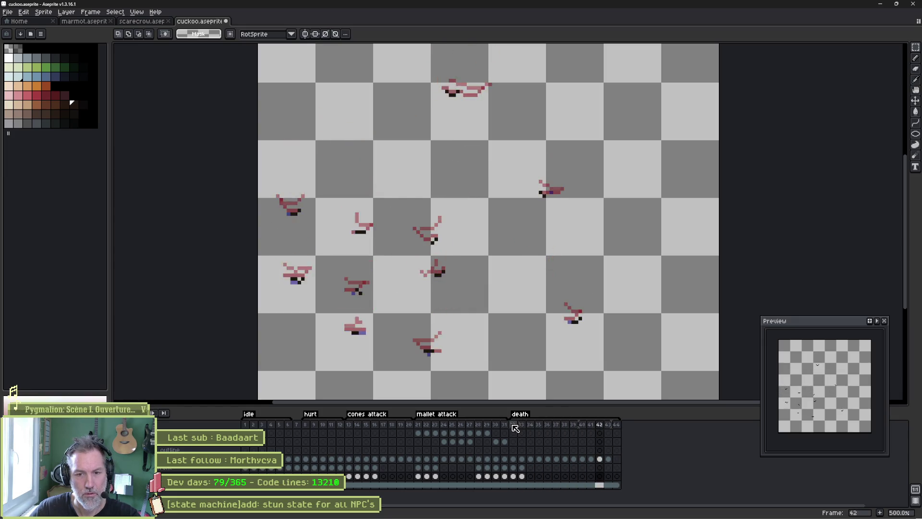
# - Save the cuckoo sprite, recheck the death tag properties, and switch over to Godot Engine
pyautogui.hotkey('ctrl', 's')
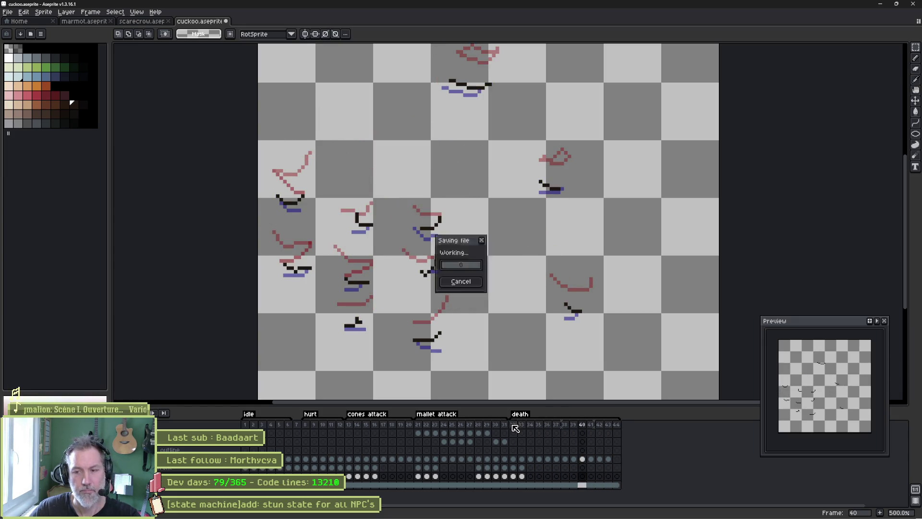
pyautogui.doubleClick(522, 414)
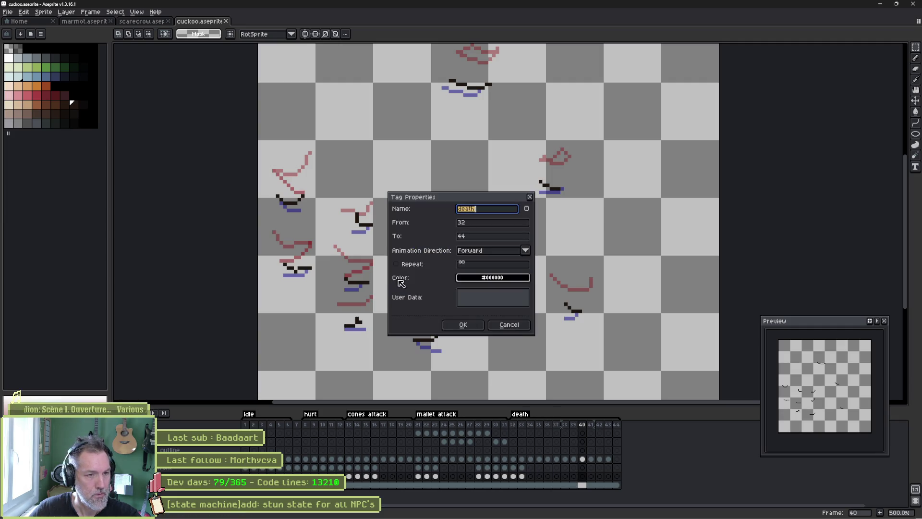
pyautogui.click(461, 323)
pyautogui.press('alt')
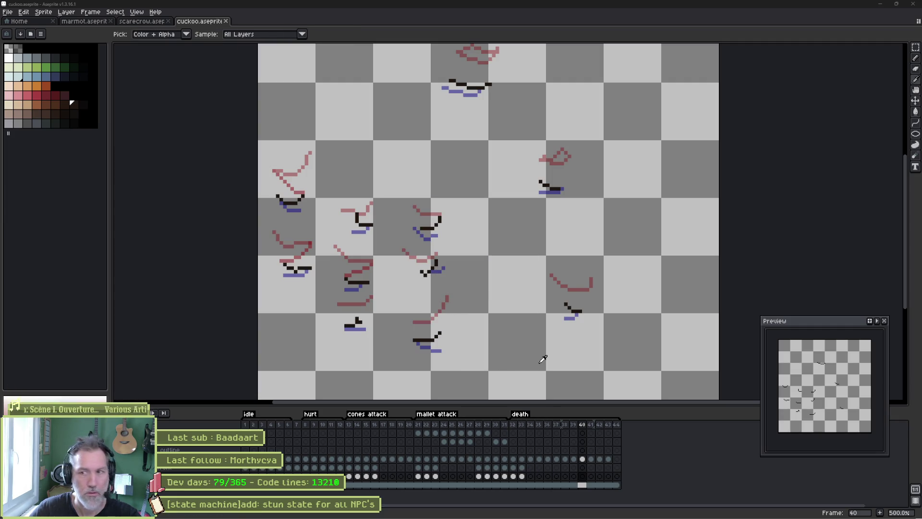
pyautogui.hotkey('alt', 'Tab')
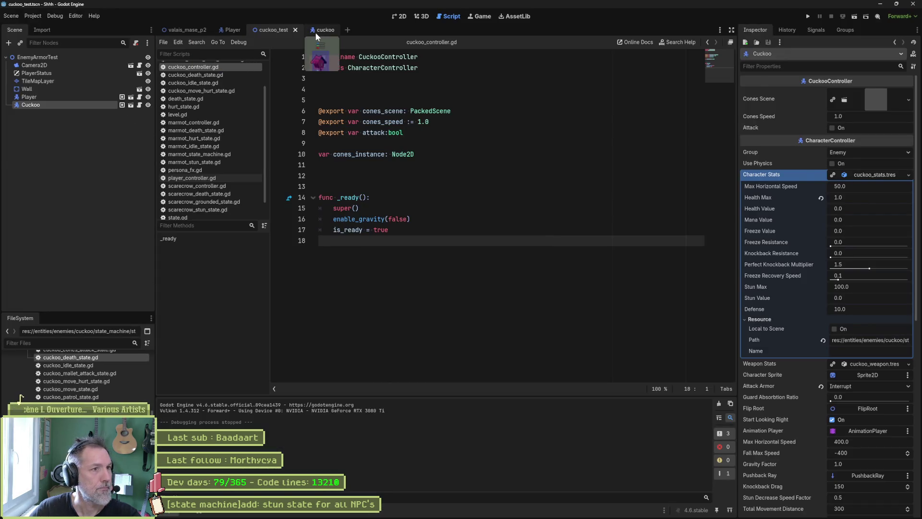
# - Reimport the updated cuckoo sprite on the cuckoo scene's Sprite2D node
pyautogui.click(315, 30)
pyautogui.click(36, 81)
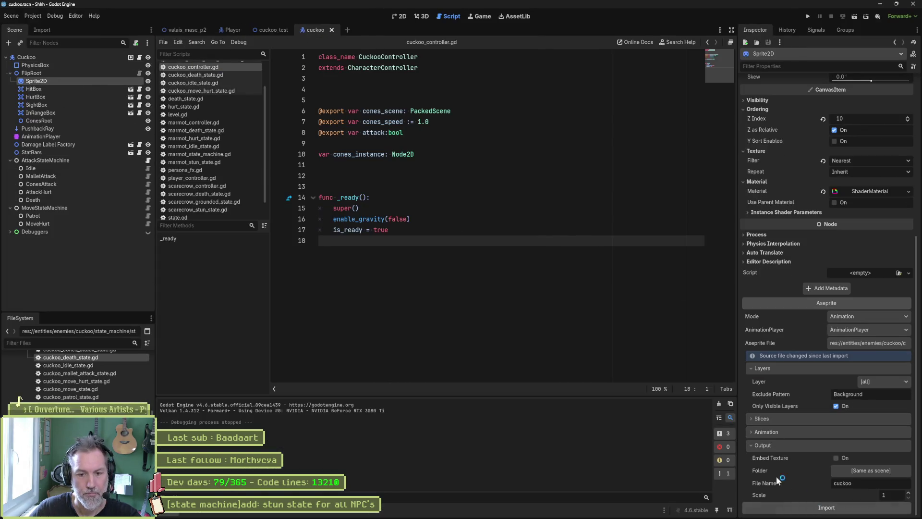
pyautogui.click(827, 508)
# - Run cuckoo_test twice to watch the cuckoo die, then uncheck Show Debuggers in the Inspector
pyautogui.click(270, 32)
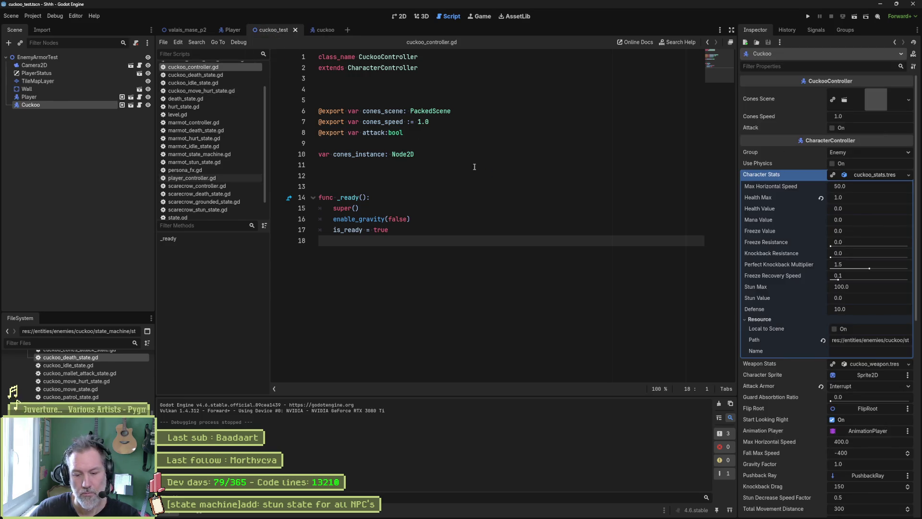
pyautogui.press('F6')
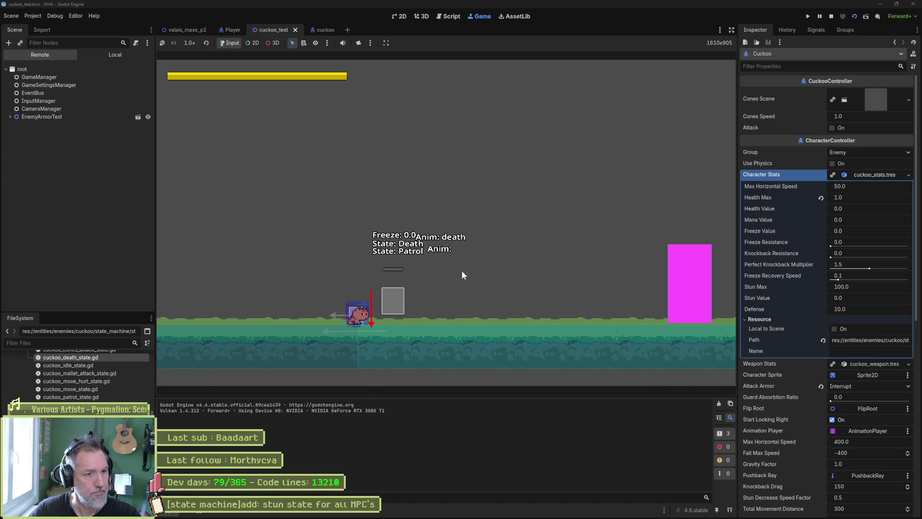
pyautogui.press('F8')
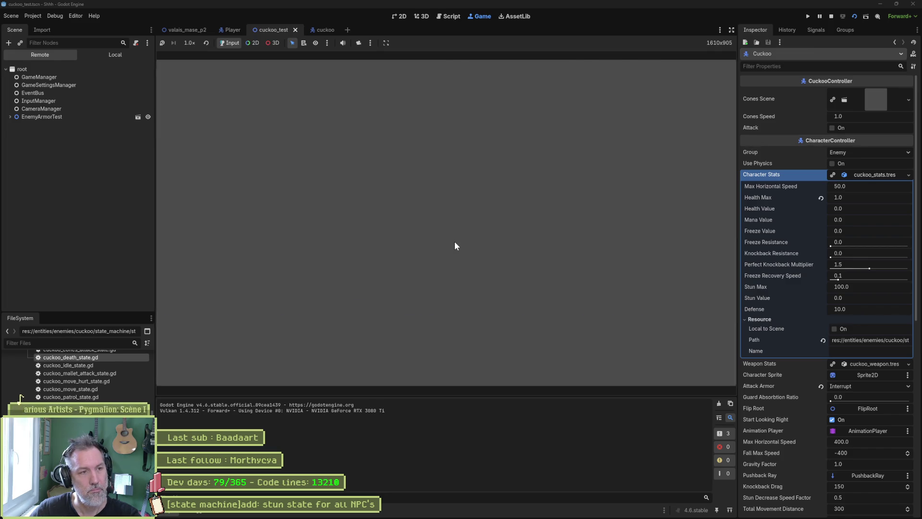
pyautogui.click(52, 17)
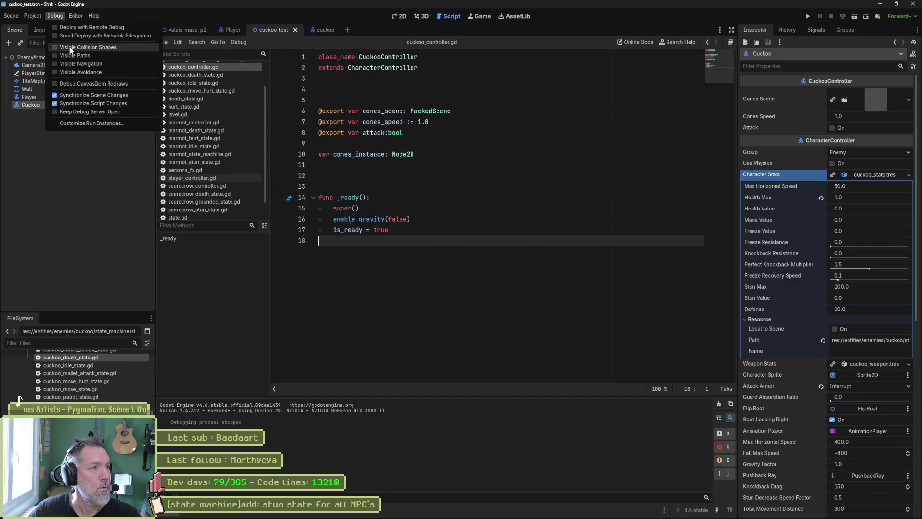
pyautogui.click(486, 146)
pyautogui.press('F6')
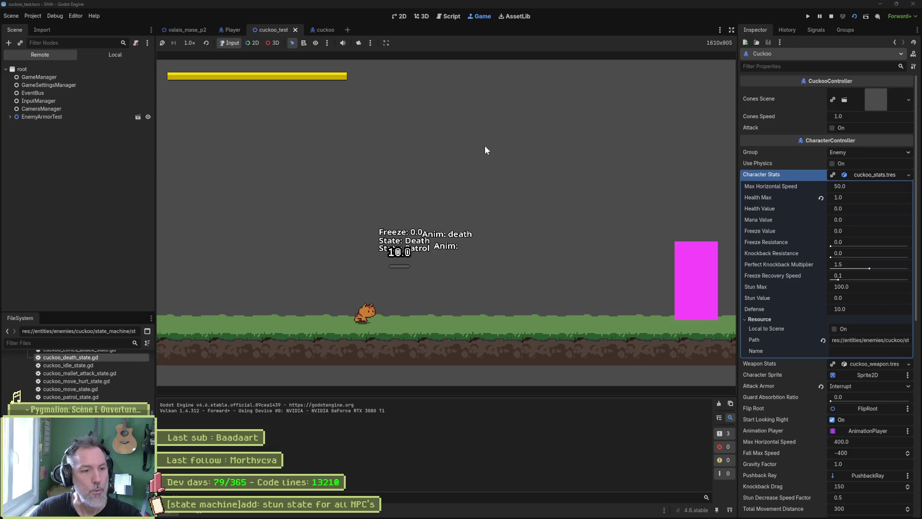
pyautogui.press('F8')
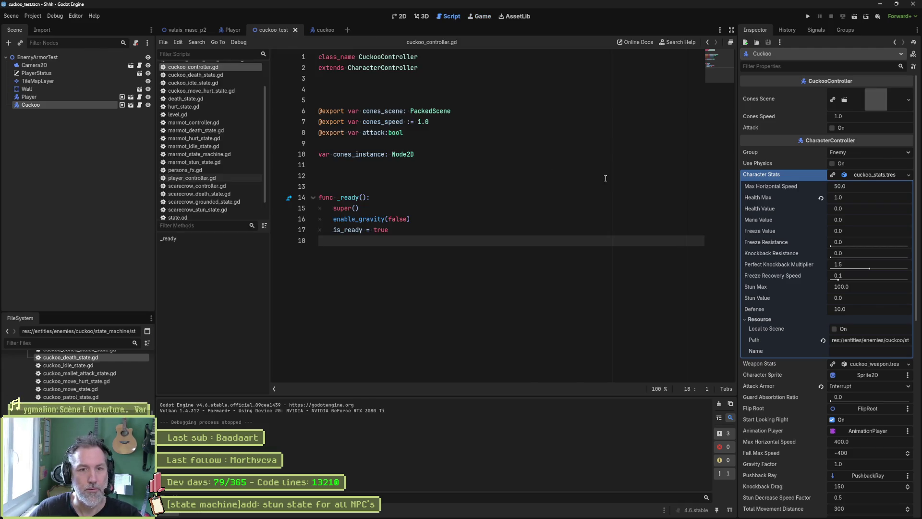
pyautogui.scroll(-10, 822, 411)
pyautogui.click(833, 232)
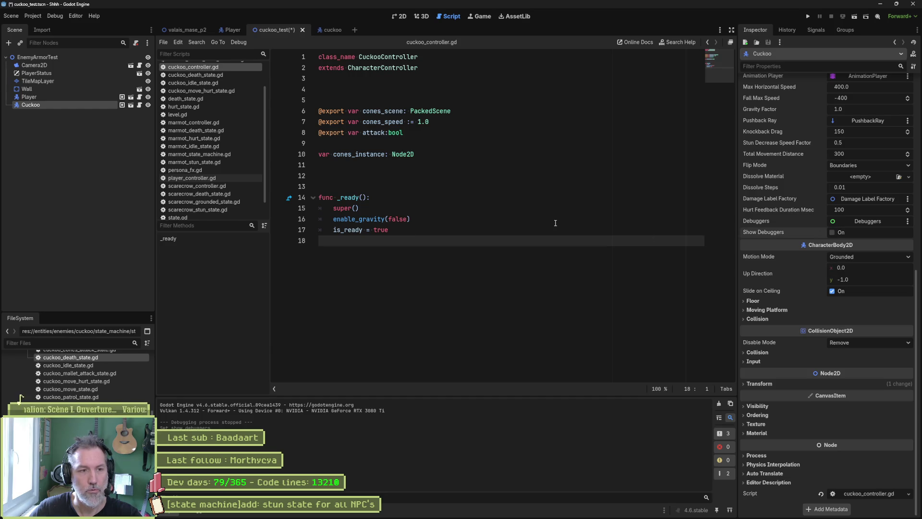
pyautogui.click(555, 222)
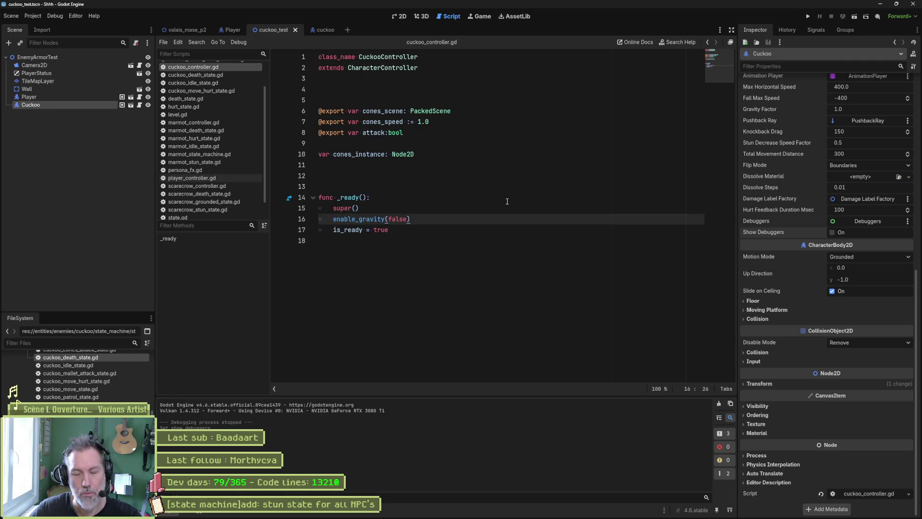
pyautogui.press('F6')
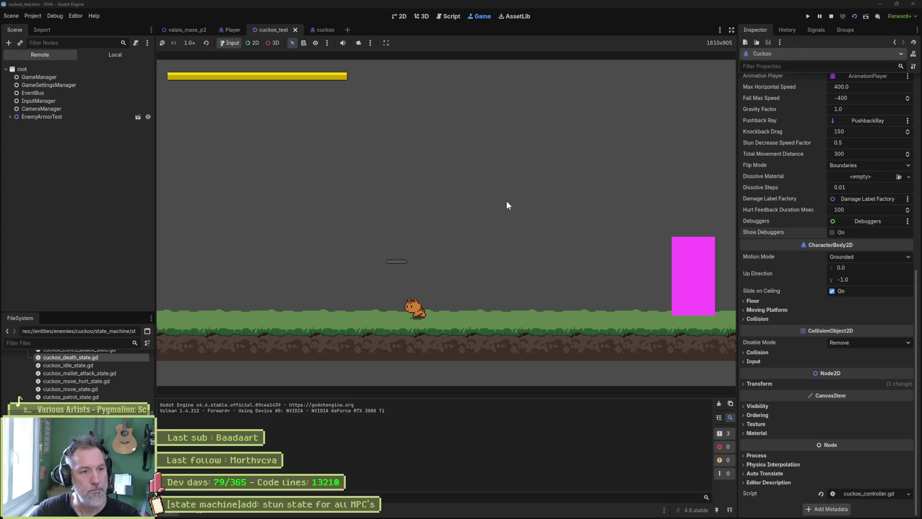
pyautogui.press('F8')
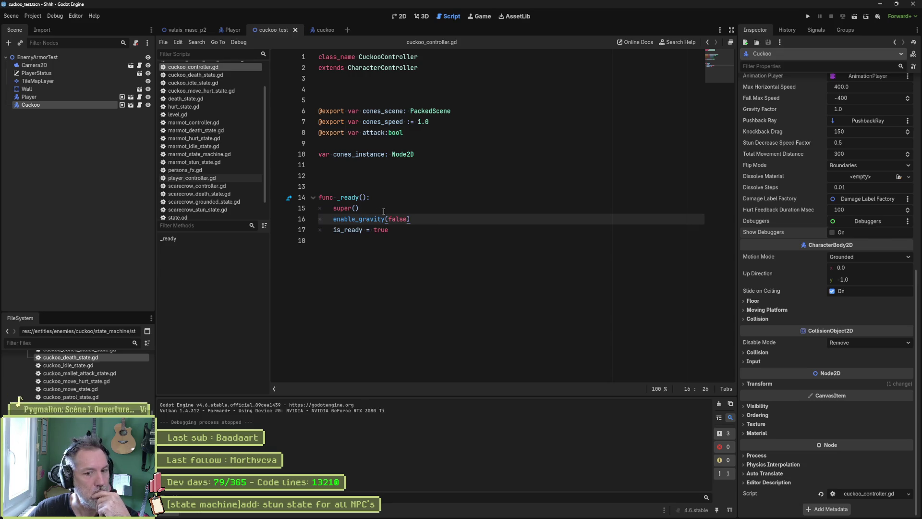
pyautogui.moveTo(343, 212)
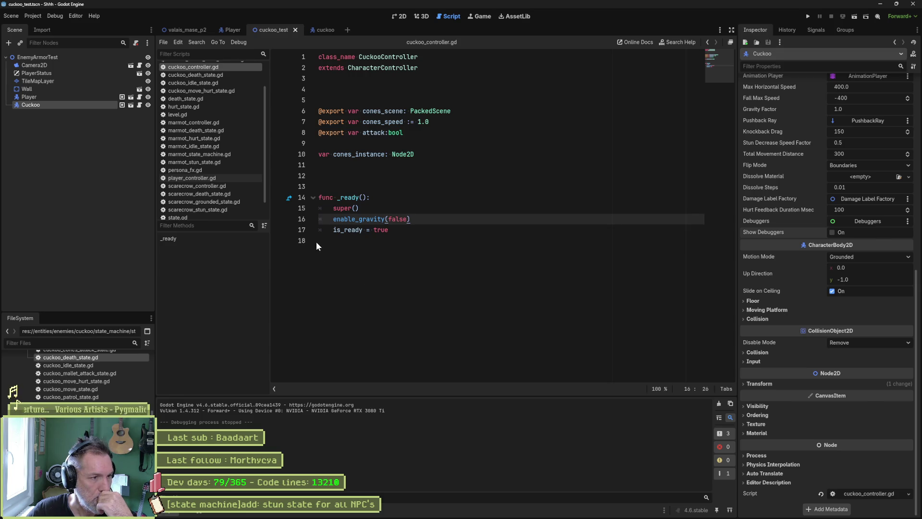
# - Open death_state.gd and follow dissolve to its definition to inspect the callback assignment
pyautogui.click(197, 99)
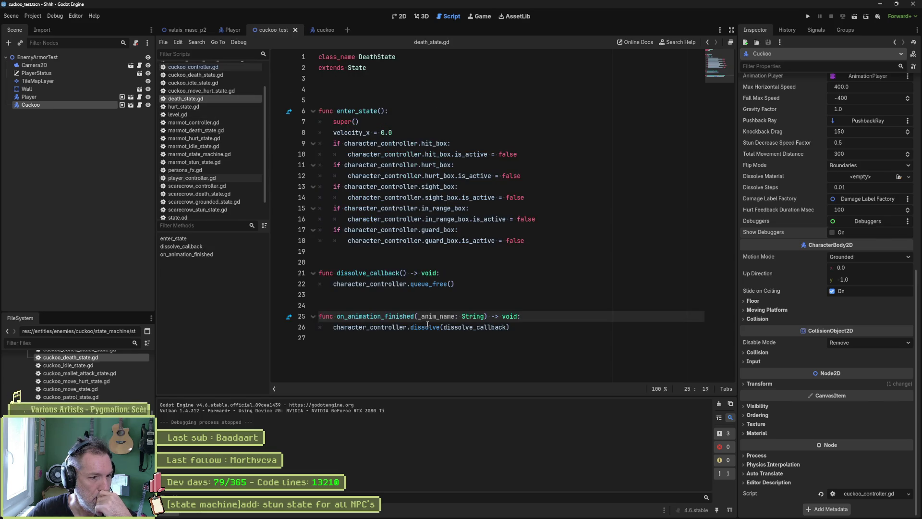
pyautogui.doubleClick(412, 326)
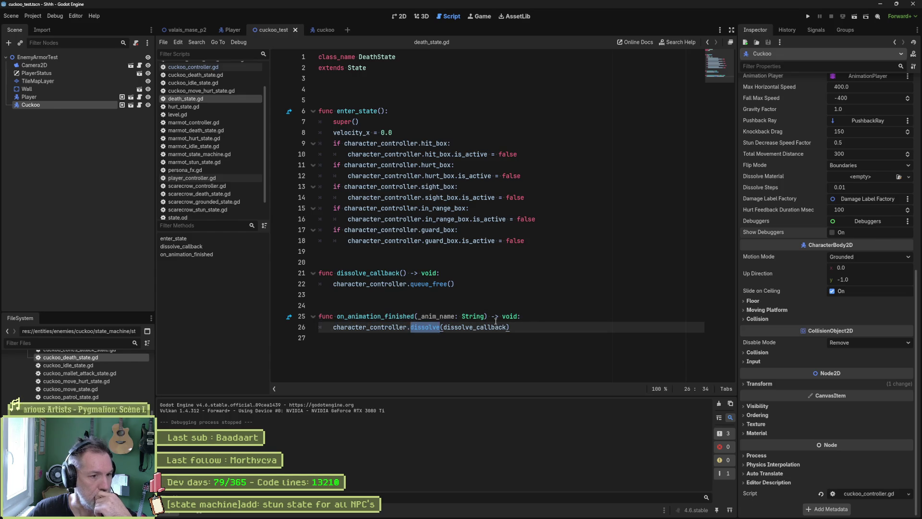
pyautogui.keyDown('ctrl'); pyautogui.click(440, 327); pyautogui.keyUp('ctrl')
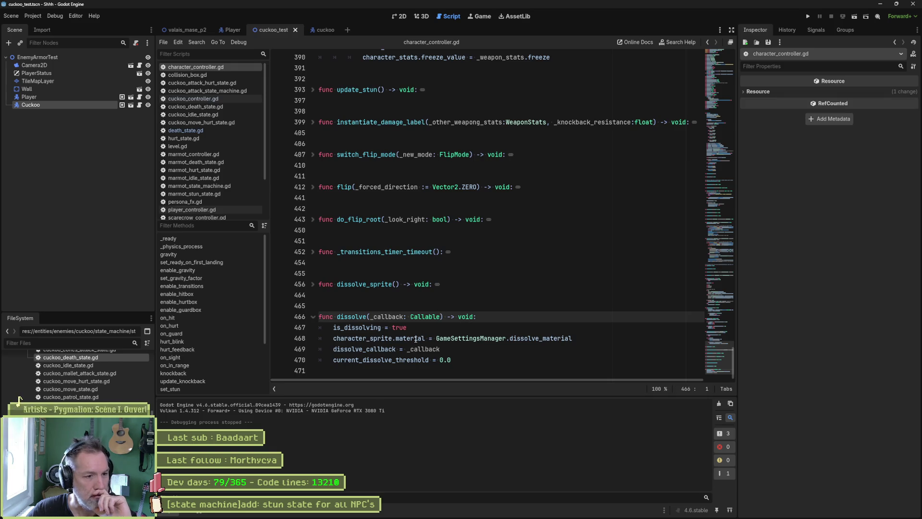
pyautogui.click(434, 348)
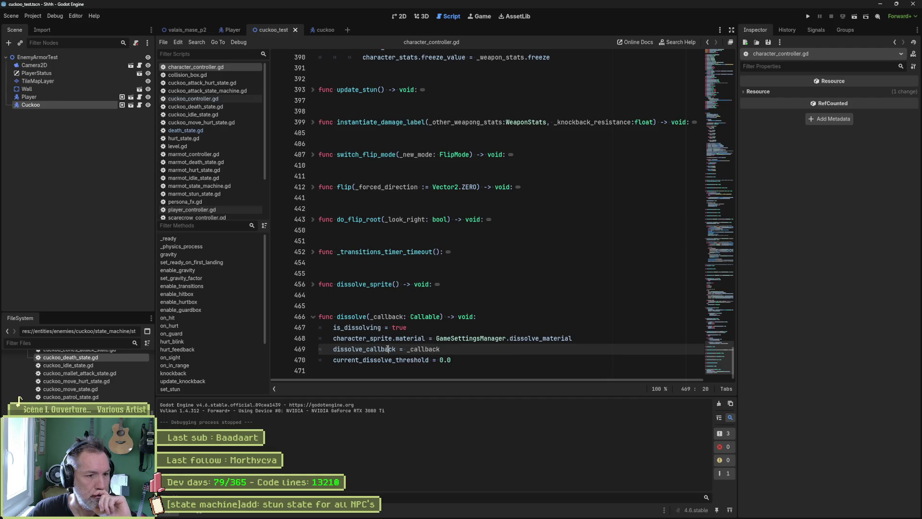
pyautogui.moveTo(389, 349)
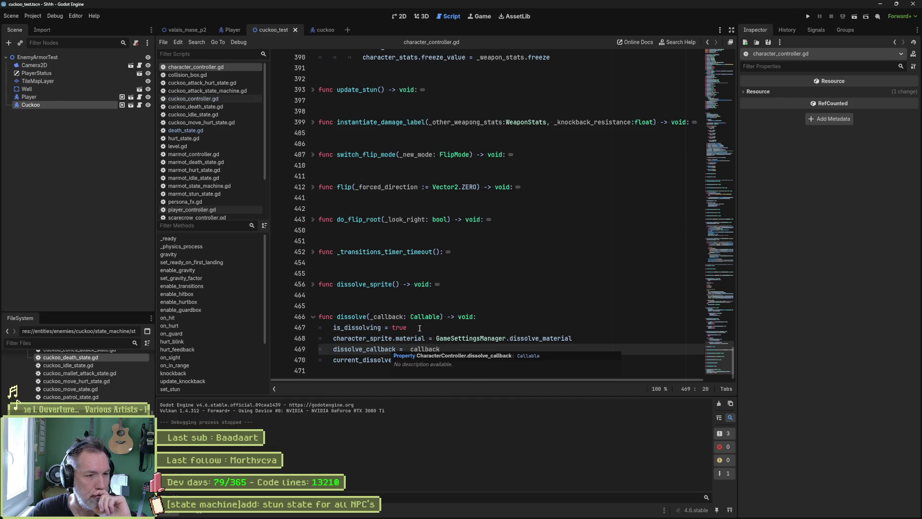
# - Navigate back to death_state.gd and select the queue_free call on line 22
pyautogui.hotkey('alt', 'Left')
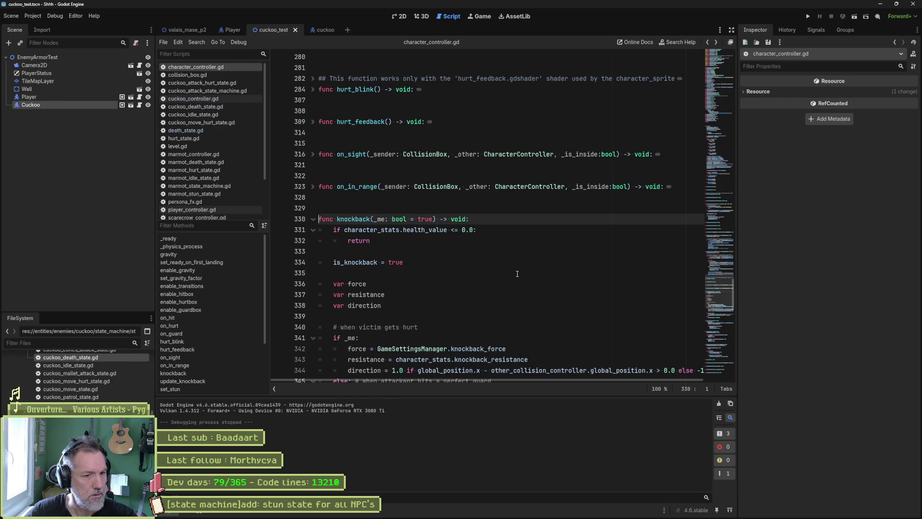
pyautogui.hotkey('alt', 'Right')
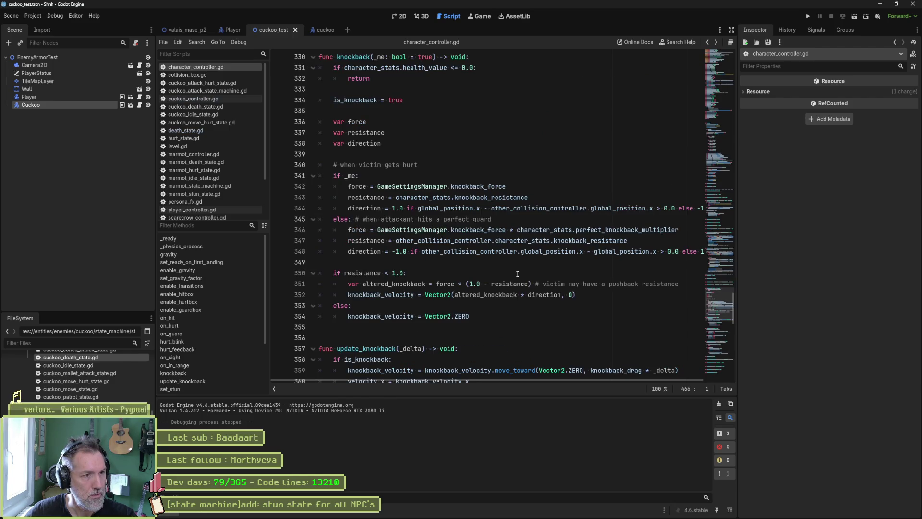
pyautogui.hotkey('alt', 'Left')
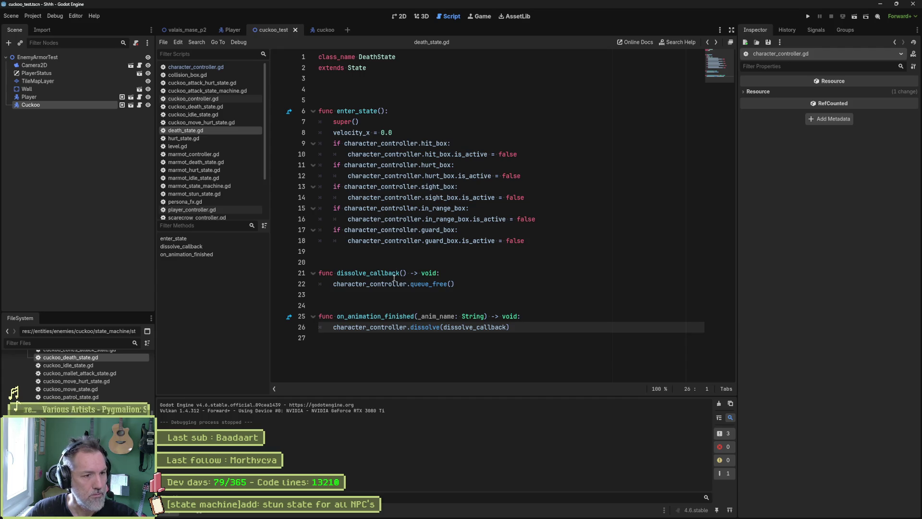
pyautogui.moveTo(454, 283); pyautogui.dragTo(333, 283)
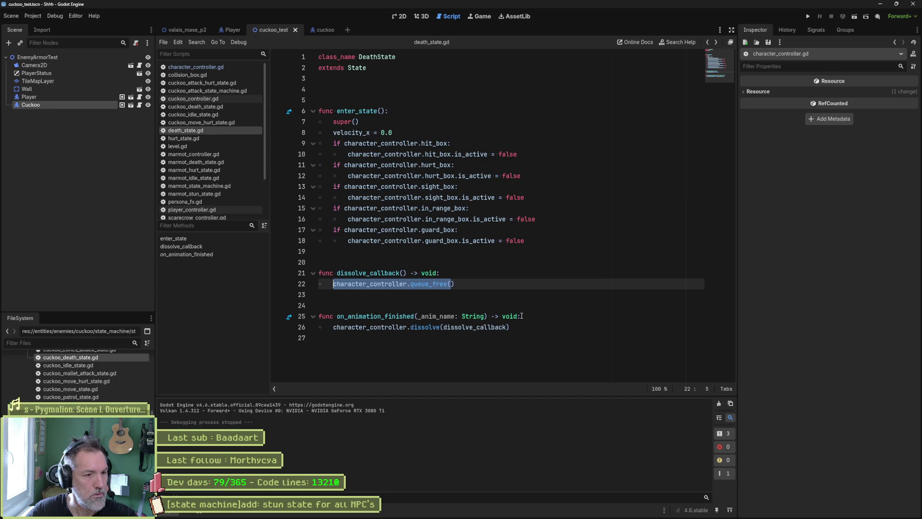
# - Add a print_debug line with a Time.get_ticks_msec() timestamp after the death animation finishes
pyautogui.click(533, 317)
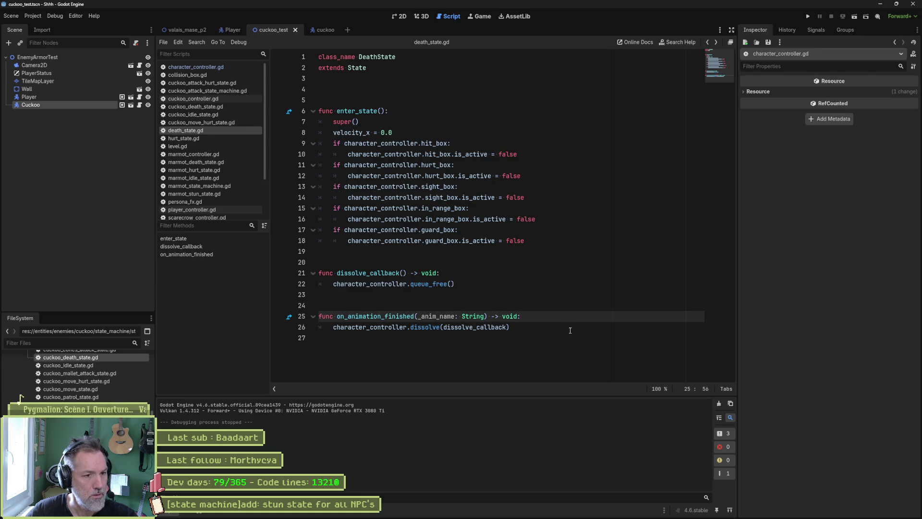
pyautogui.press('Return')
pyautogui.write('print')
pyautogui.press('BackSpace')
pyautogui.press('BackSpace')
pyautogui.press('BackSpace')
pyautogui.write('ug(self, " death anim finished @')
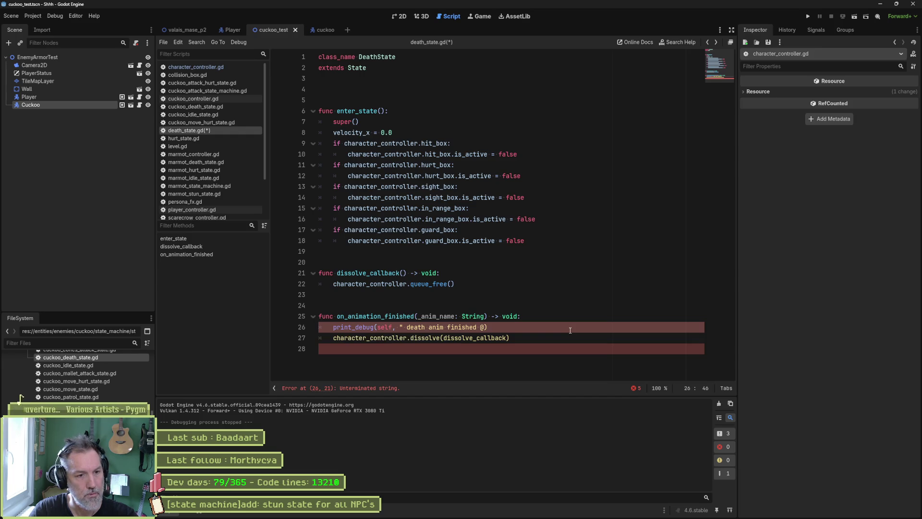
pyautogui.write('", ')
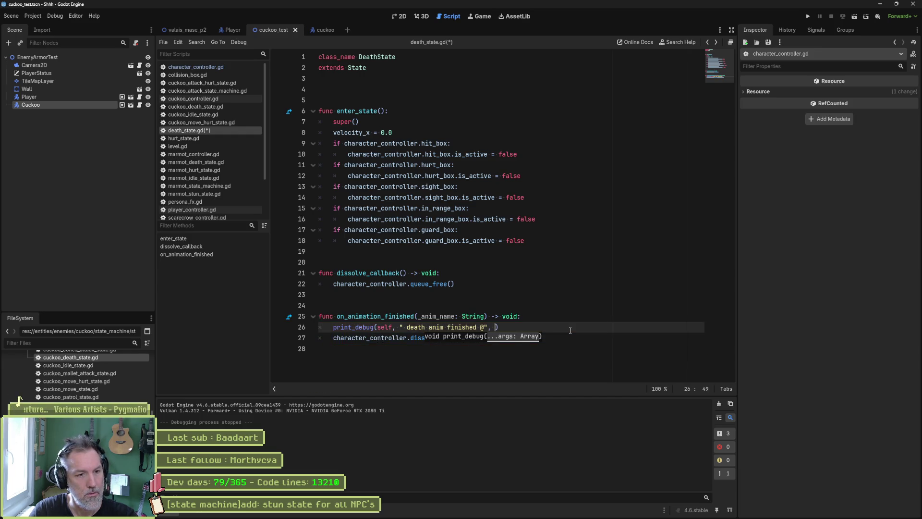
pyautogui.write('Time.ms')
pyautogui.press('Return')
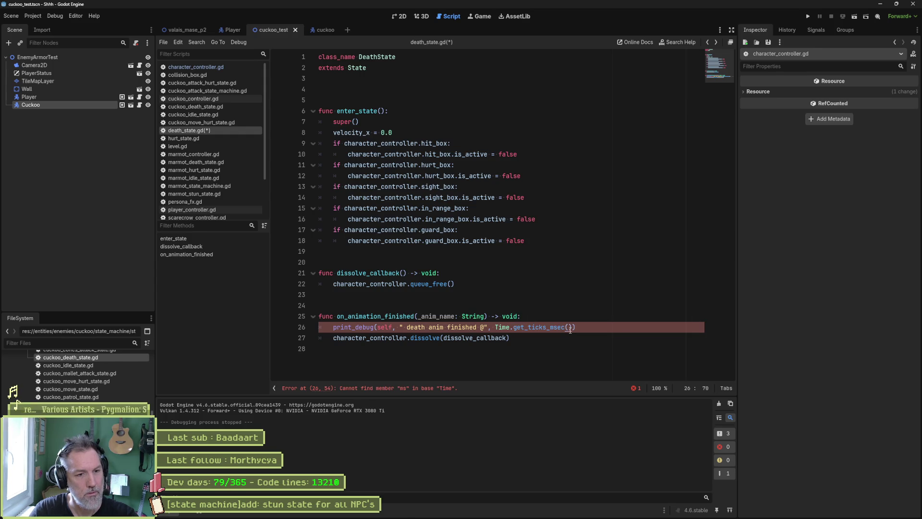
# - Paste the timestamped print into dissolve_callback with a 'dissolve_callback' message, save, and run the test scene
pyautogui.click(499, 288)
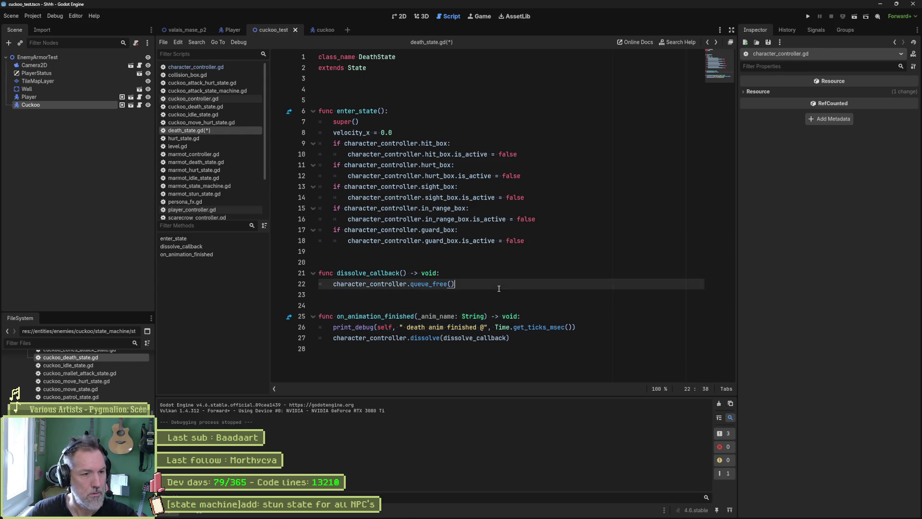
pyautogui.write('print_debug(self, " death anim finished @", Time.get_ticks_msec())')
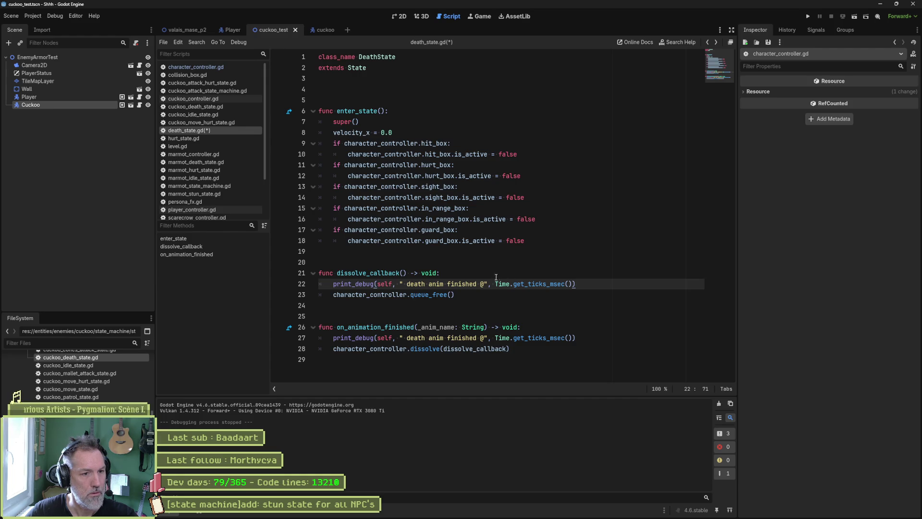
pyautogui.click(385, 274)
pyautogui.doubleClick(374, 273)
pyautogui.hotkey('ctrl', 'c')
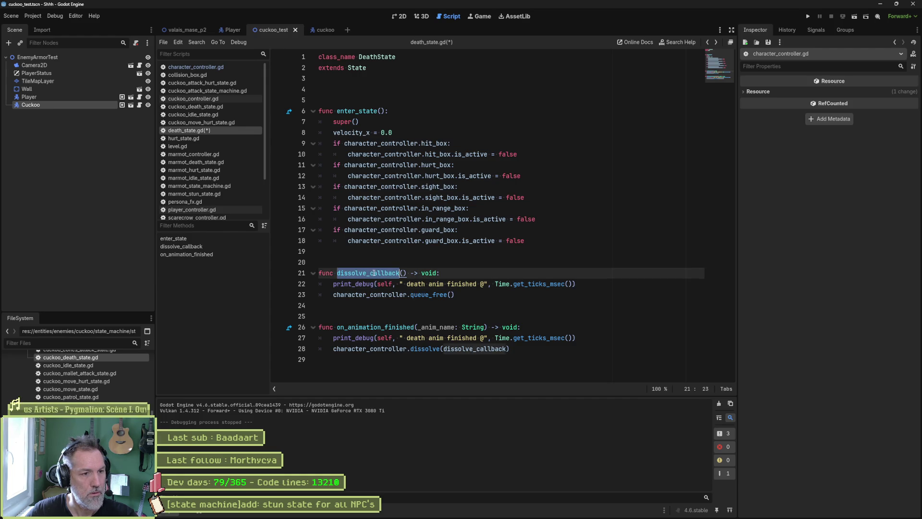
pyautogui.moveTo(407, 284); pyautogui.dragTo(473, 284)
pyautogui.hotkey('ctrl', 'v')
pyautogui.hotkey('ctrl', 's')
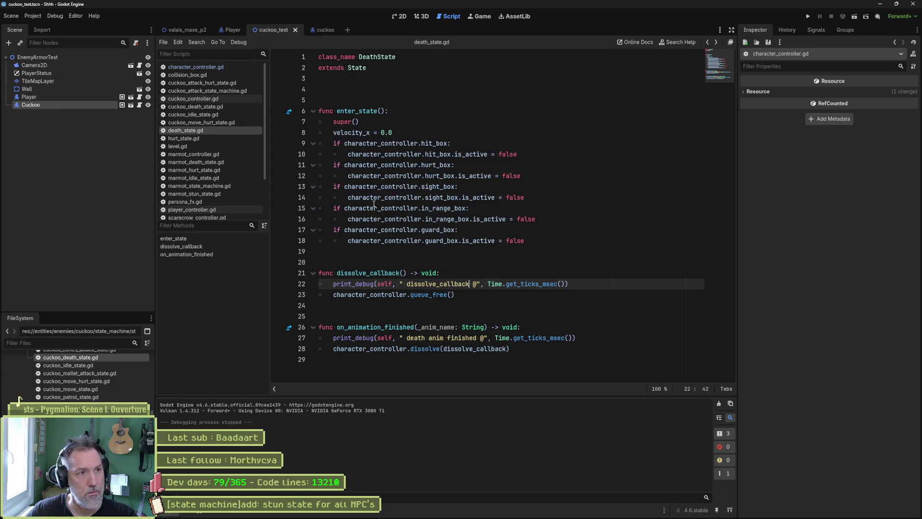
pyautogui.press('F6')
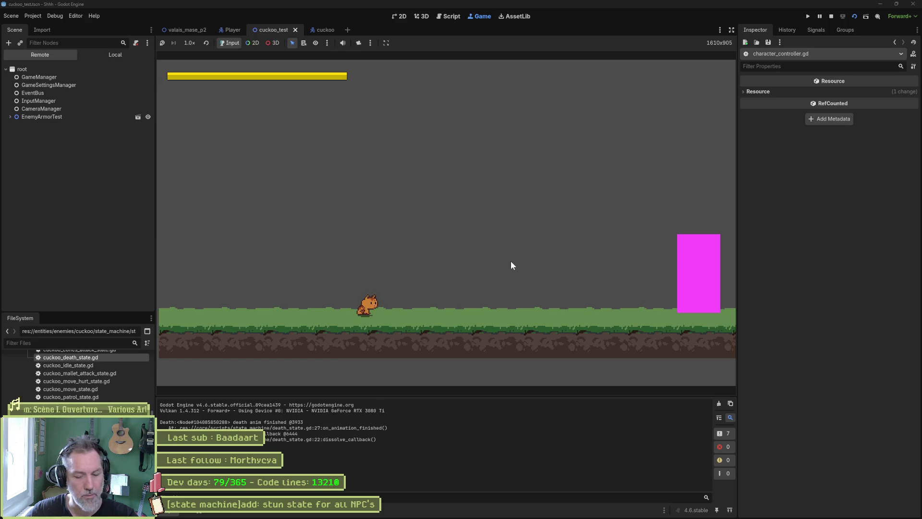
# - Stop the test run once the output logs the 5933 ms and 6444 ms timestamps
pyautogui.press('F8')
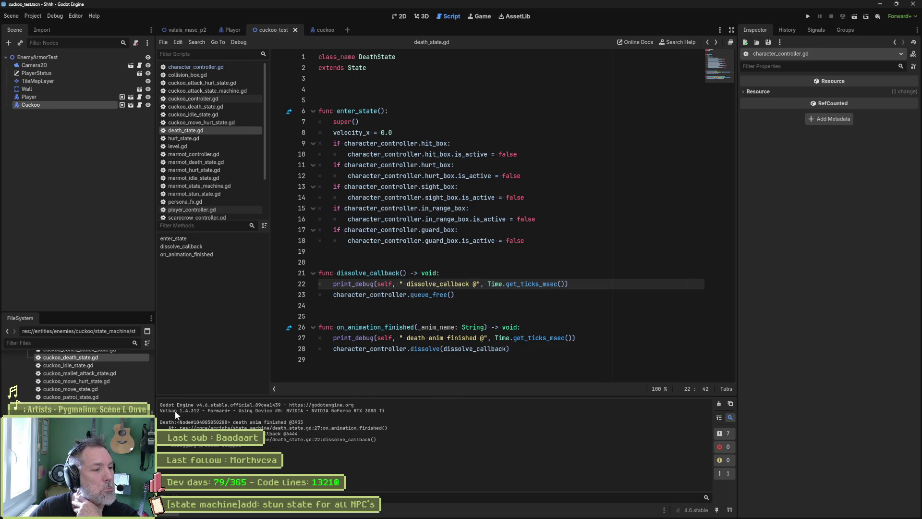
# - Filter the FileSystem for 'disso' and open death_dissolve.gdshader to read its code
pyautogui.click(99, 345)
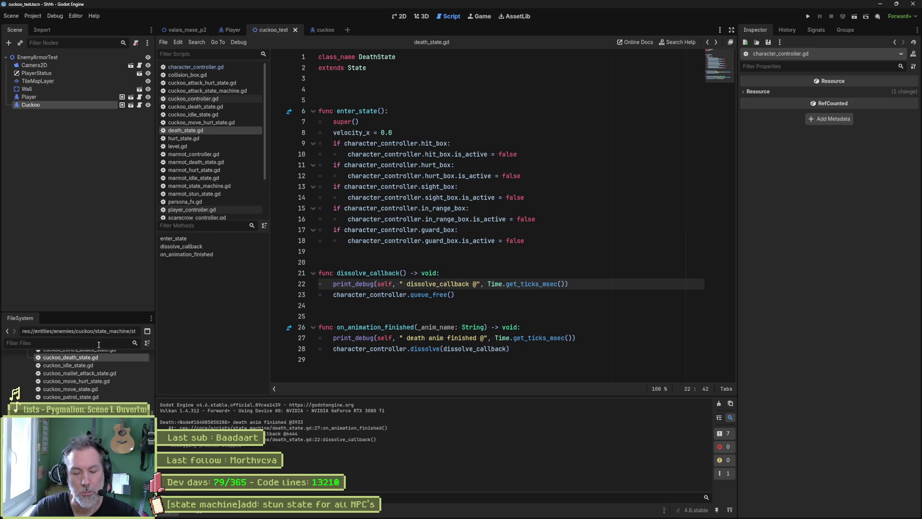
pyautogui.write('disso')
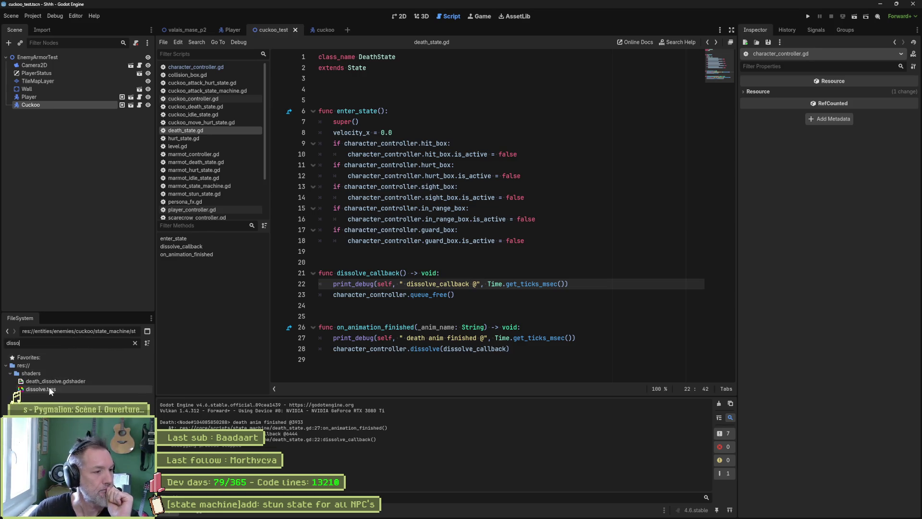
pyautogui.doubleClick(52, 380)
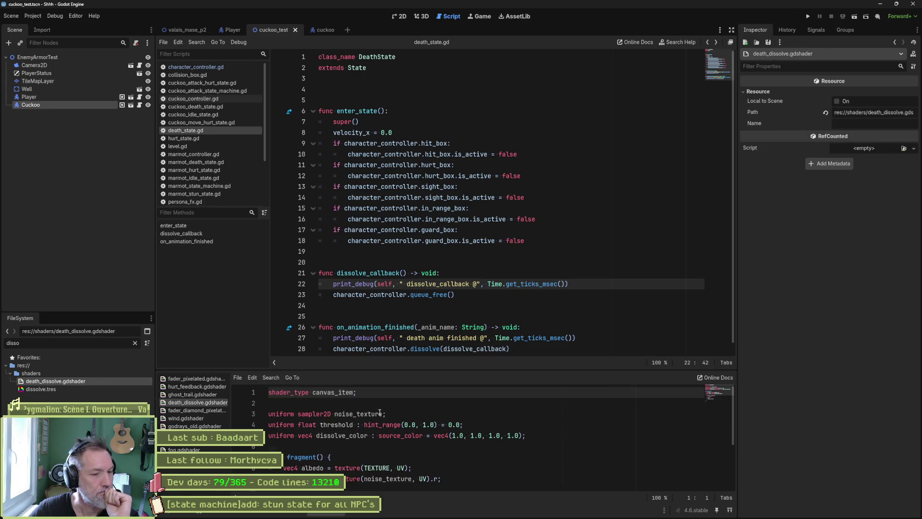
pyautogui.scroll(-1, 438, 428)
pyautogui.scroll(-2, 438, 428)
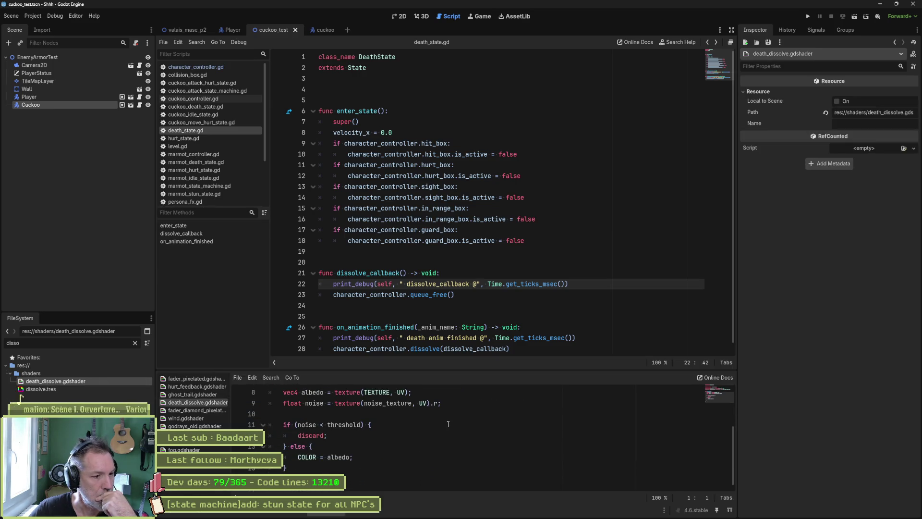
pyautogui.scroll(1, 447, 426)
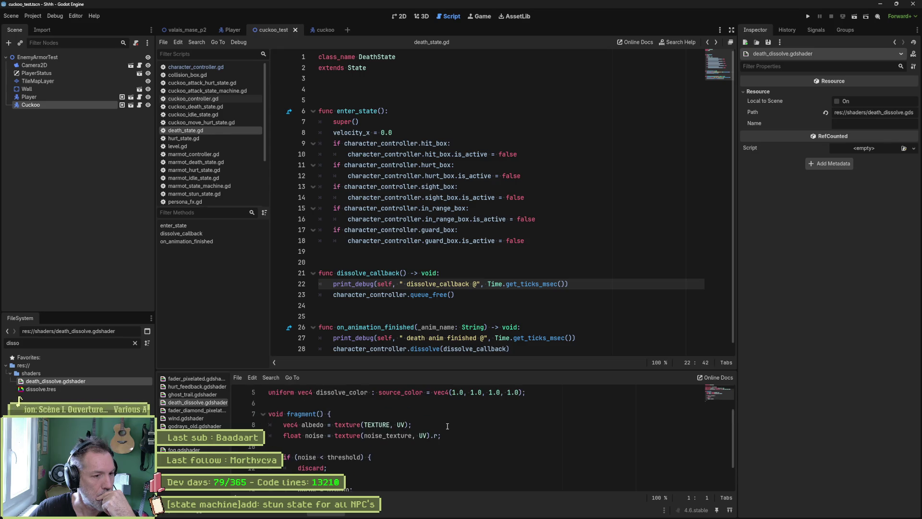
pyautogui.scroll(2, 447, 426)
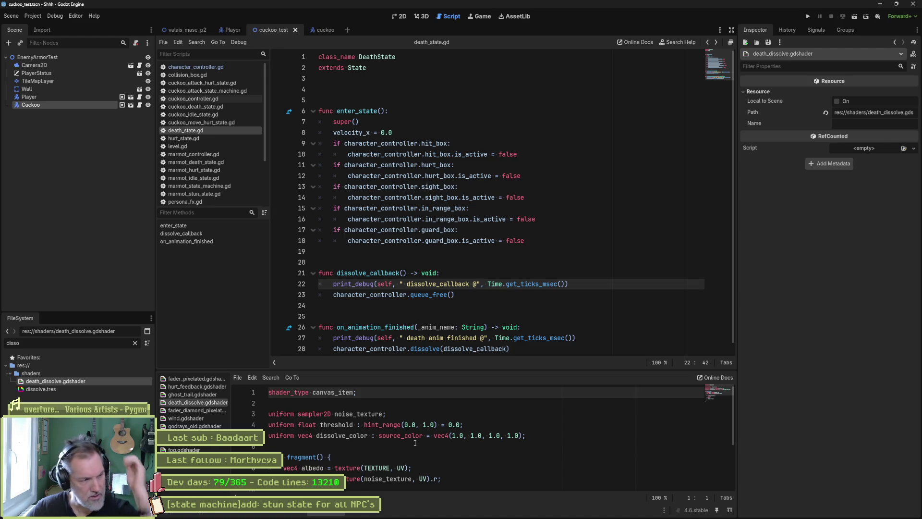
# - Inspect dissolve.tres's shader resource, drag its Threshold slider to preview, then open character_controller.gd
pyautogui.click(62, 388)
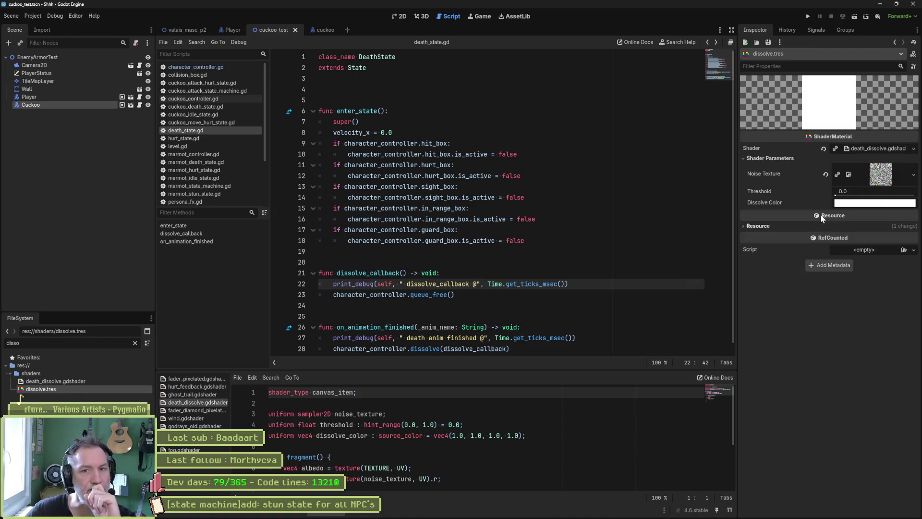
pyautogui.click(866, 148)
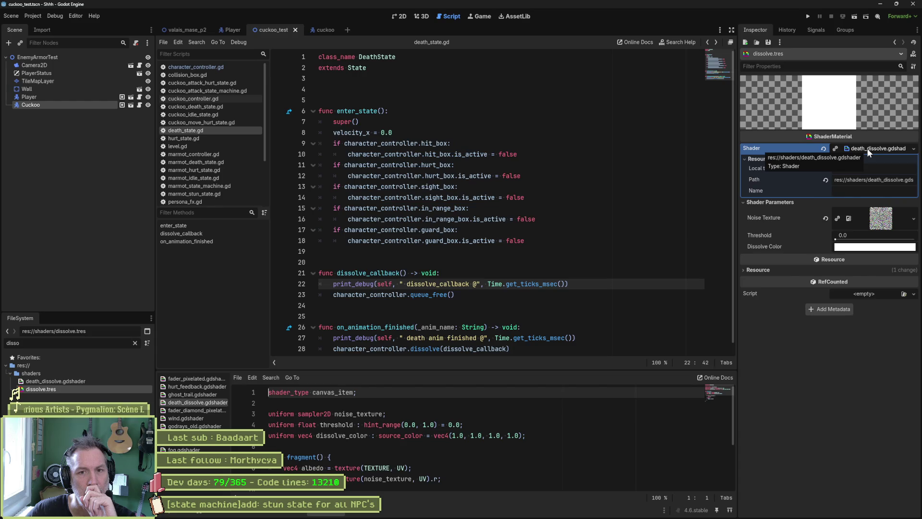
pyautogui.rightClick(866, 148)
pyautogui.click(875, 185)
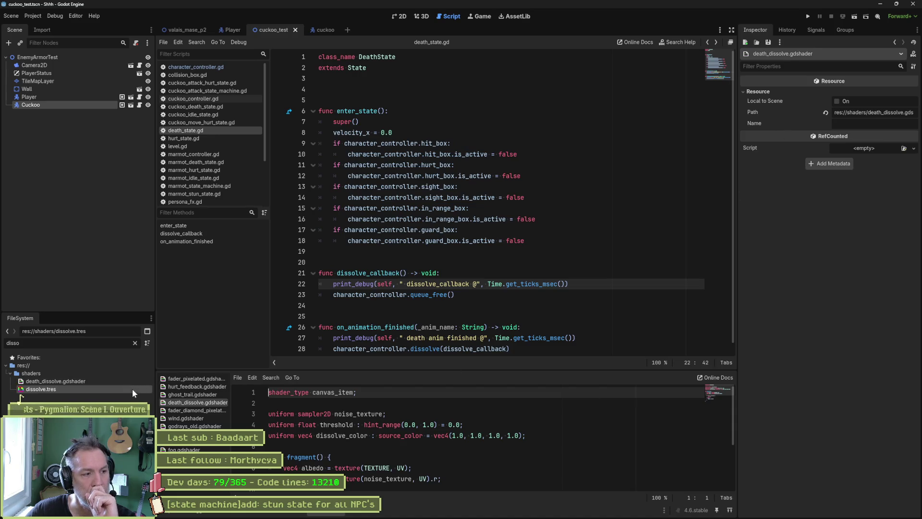
pyautogui.click(131, 389)
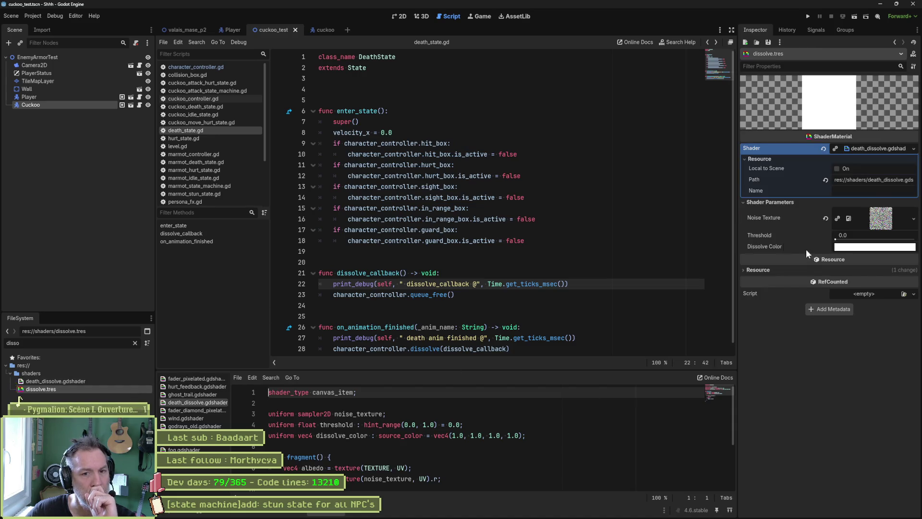
pyautogui.moveTo(836, 239)
pyautogui.mouseDown()
pyautogui.moveTo(915, 239)
pyautogui.moveTo(817, 236)
pyautogui.mouseUp()
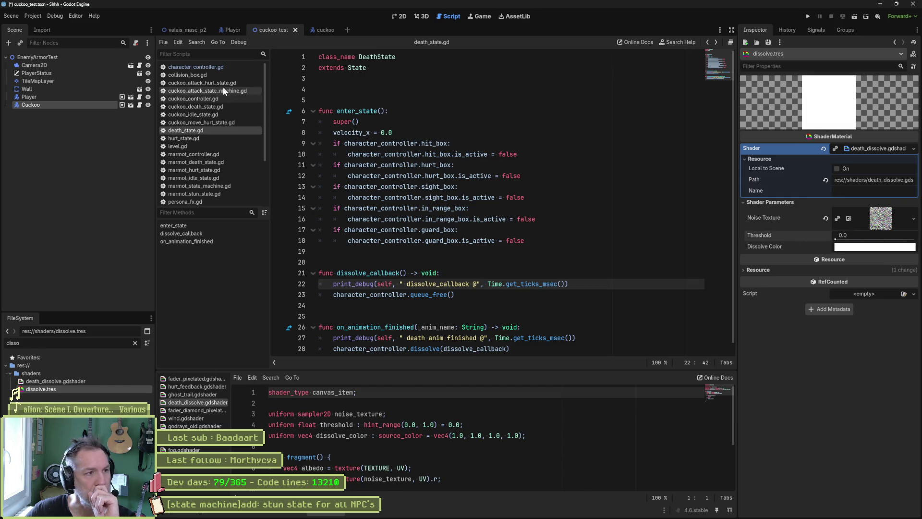
pyautogui.click(202, 67)
pyautogui.scroll(-5, 216, 342)
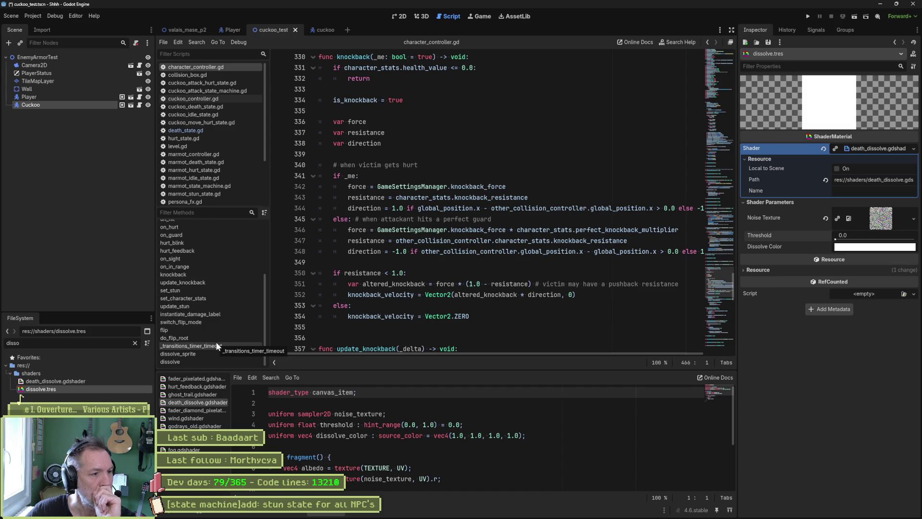
# - Jump to dissolve_sprite, study its threshold check on line 458, and go to the dissolve_steps declaration
pyautogui.click(195, 354)
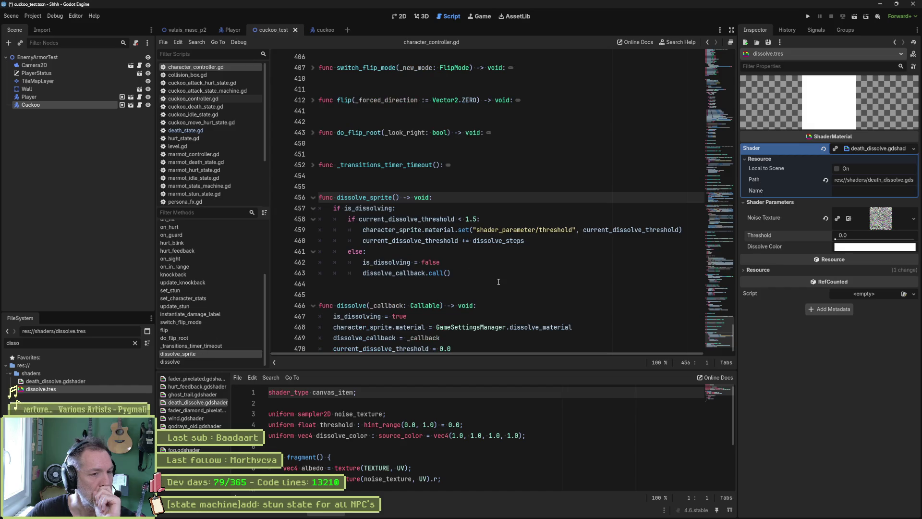
pyautogui.doubleClick(490, 212)
pyautogui.moveTo(490, 211); pyautogui.dragTo(504, 220)
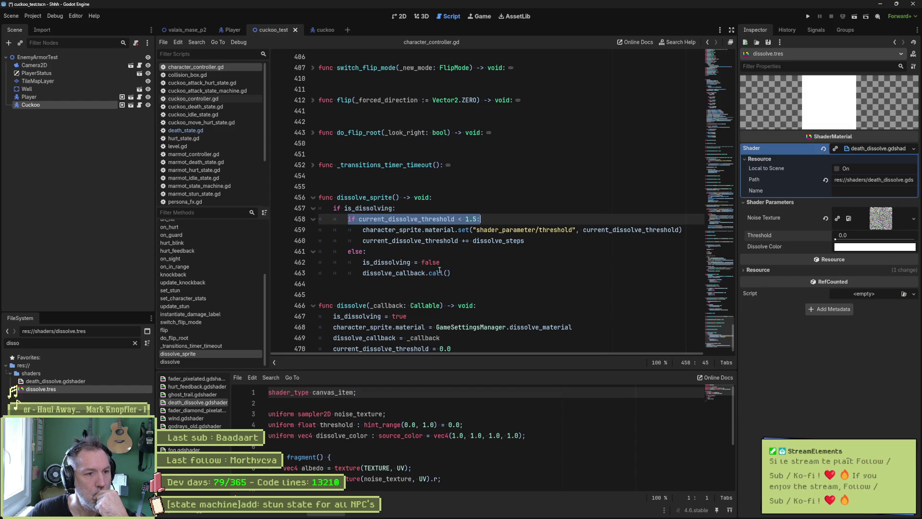
pyautogui.moveTo(359, 219)
pyautogui.mouseDown()
pyautogui.moveTo(491, 230)
pyautogui.moveTo(490, 219)
pyautogui.mouseUp()
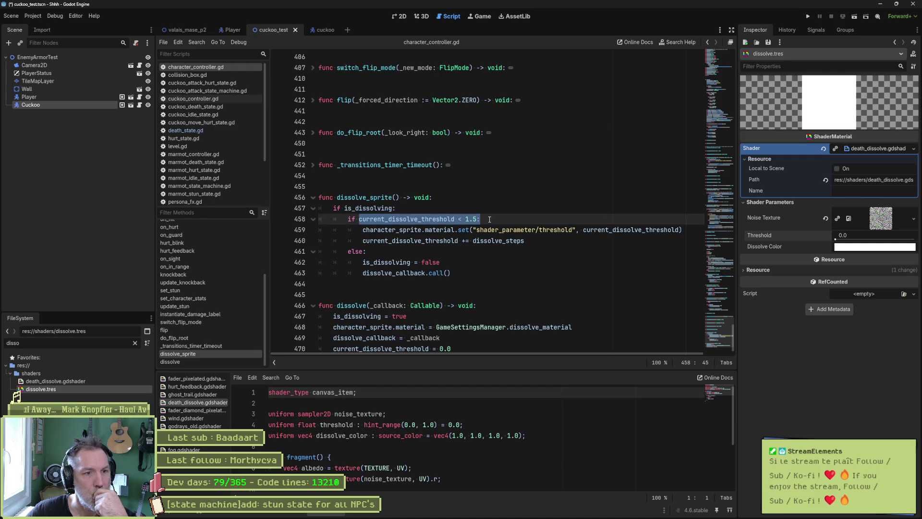
pyautogui.doubleClick(498, 241)
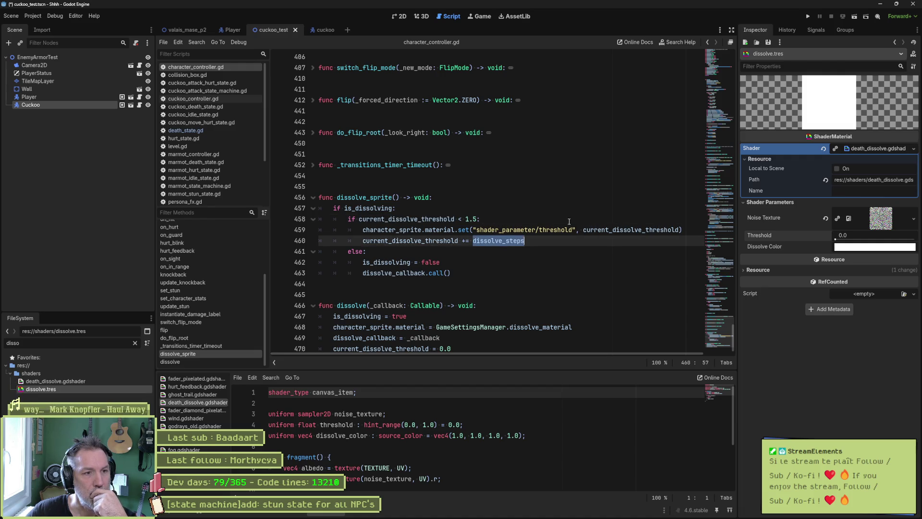
pyautogui.moveTo(720, 318)
pyautogui.mouseDown()
pyautogui.moveTo(690, 103)
pyautogui.moveTo(699, 45)
pyautogui.moveTo(691, 138)
pyautogui.moveTo(700, 189)
pyautogui.moveTo(696, 335)
pyautogui.mouseUp()
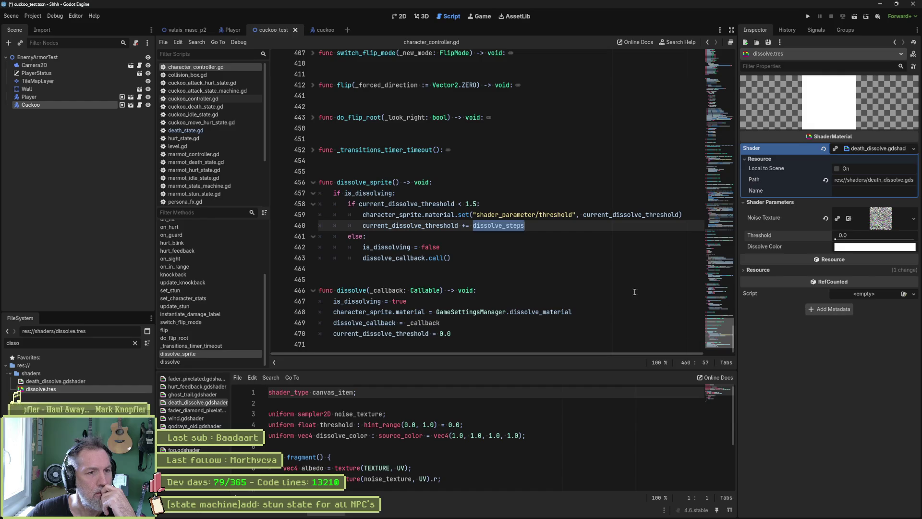
pyautogui.keyDown('ctrl'); pyautogui.click(508, 226); pyautogui.keyUp('ctrl')
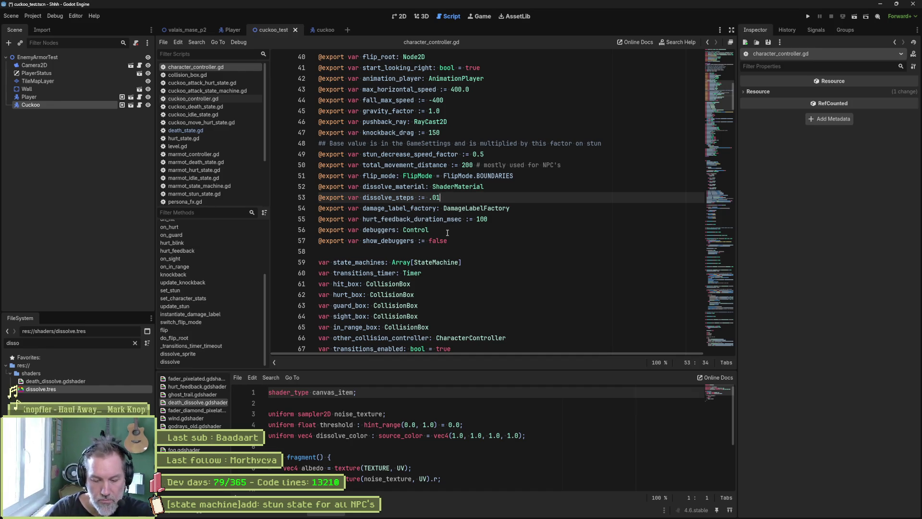
pyautogui.press('F6')
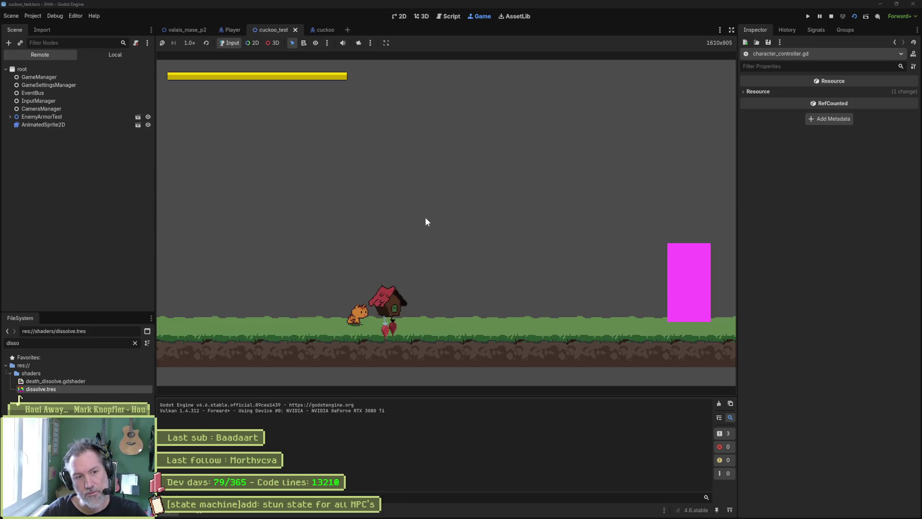
# - Attack the cuckoo twice to kill it and watch it dissolve, then restart the game
pyautogui.click(425, 217)
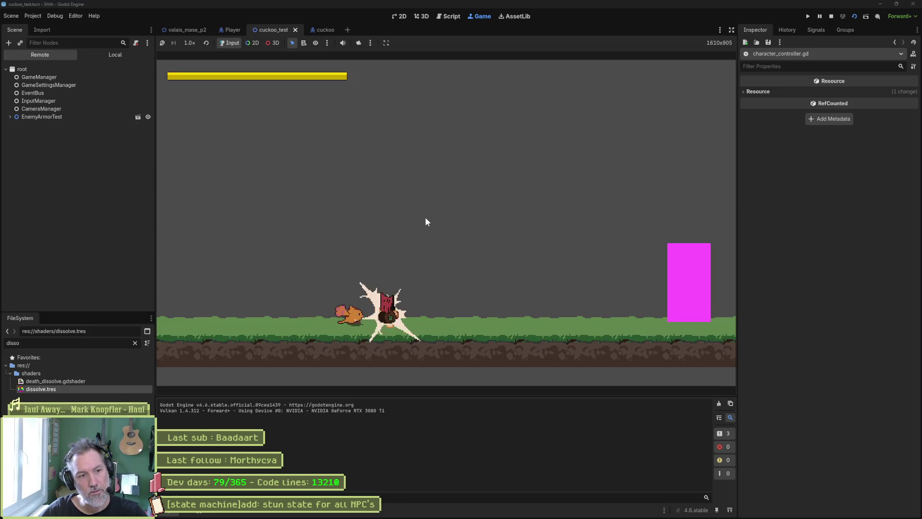
pyautogui.click(425, 217)
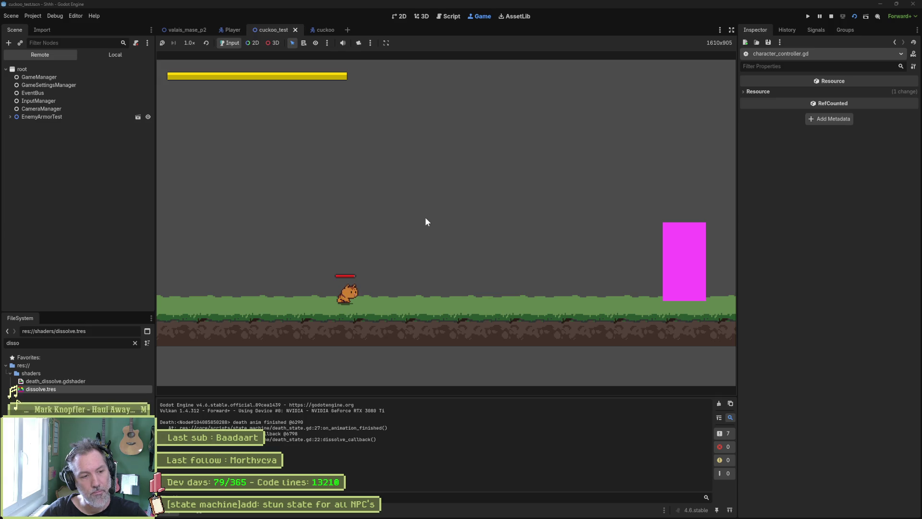
pyautogui.press('F6')
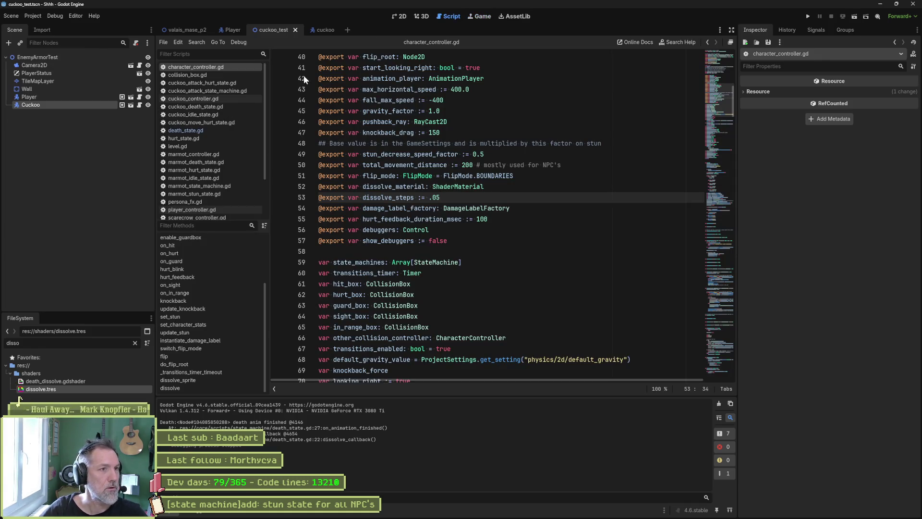
# - Open marmot_test via quick search and do a test run
pyautogui.hotkey('alt', 'shift', 'o')
pyautogui.write('marmo')
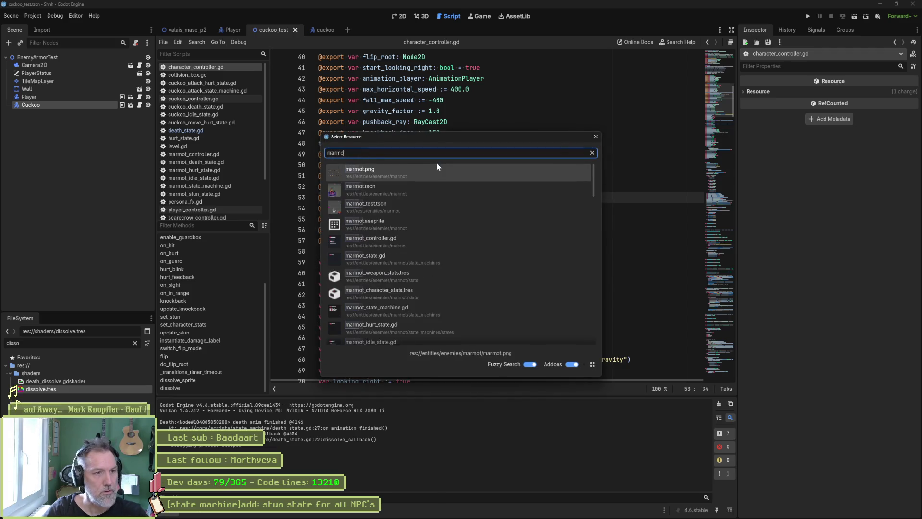
pyautogui.write('t_test')
pyautogui.press('Return')
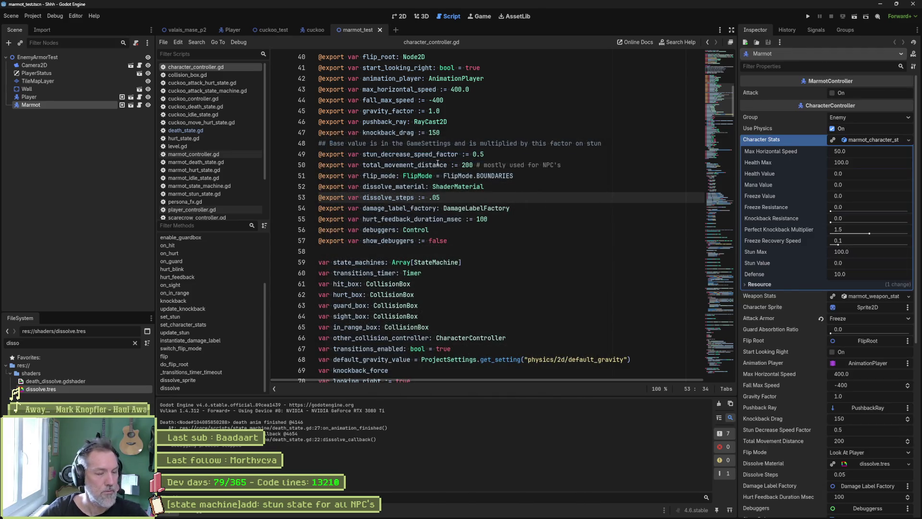
pyautogui.press('F6')
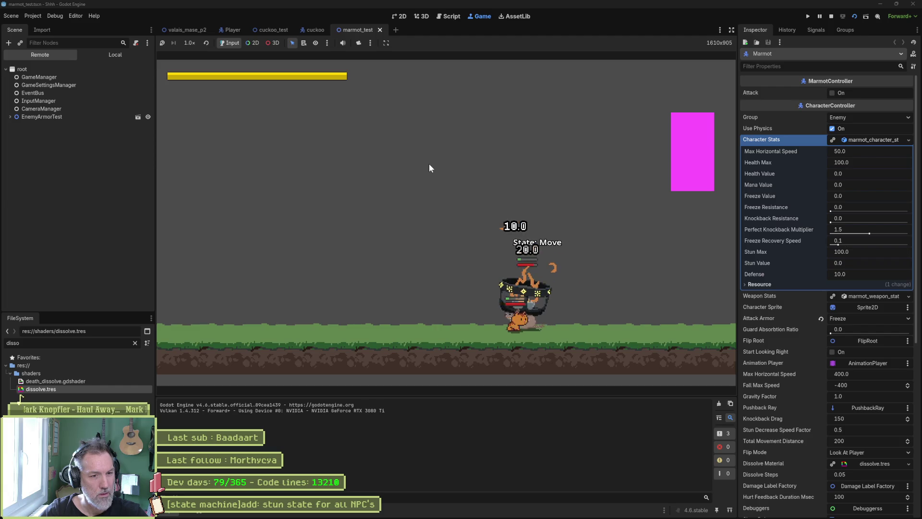
pyautogui.press('F8')
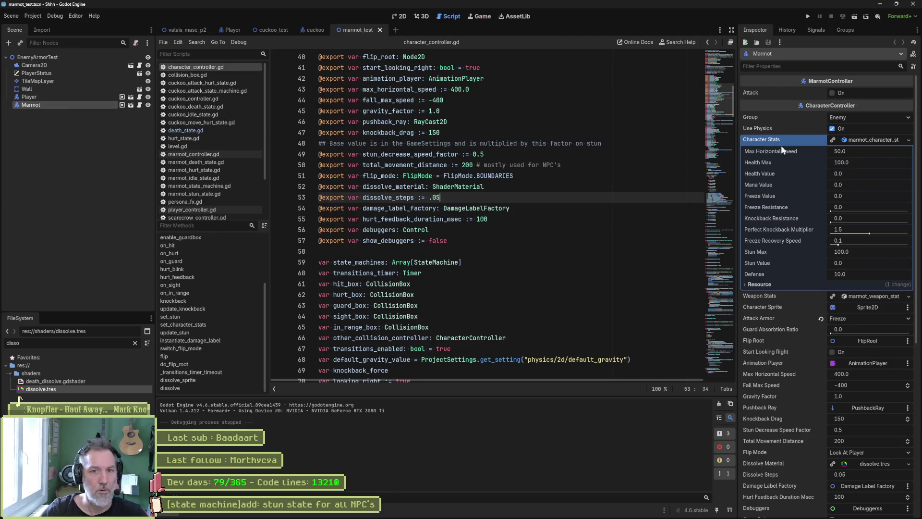
# - Set the marmot's Health Max to 1 and test-run its death twice
pyautogui.click(863, 161)
pyautogui.write('1')
pyautogui.press('Return')
pyautogui.press('F6')
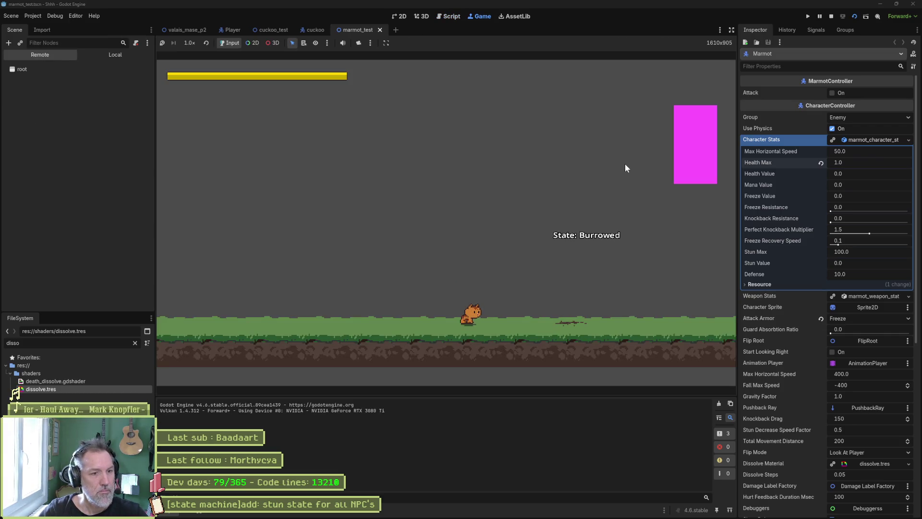
pyautogui.press('x')
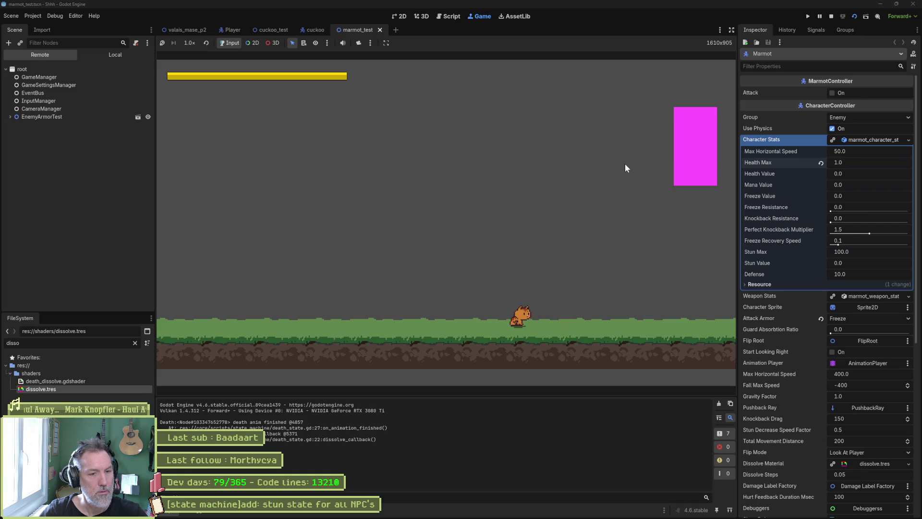
pyautogui.press('F8')
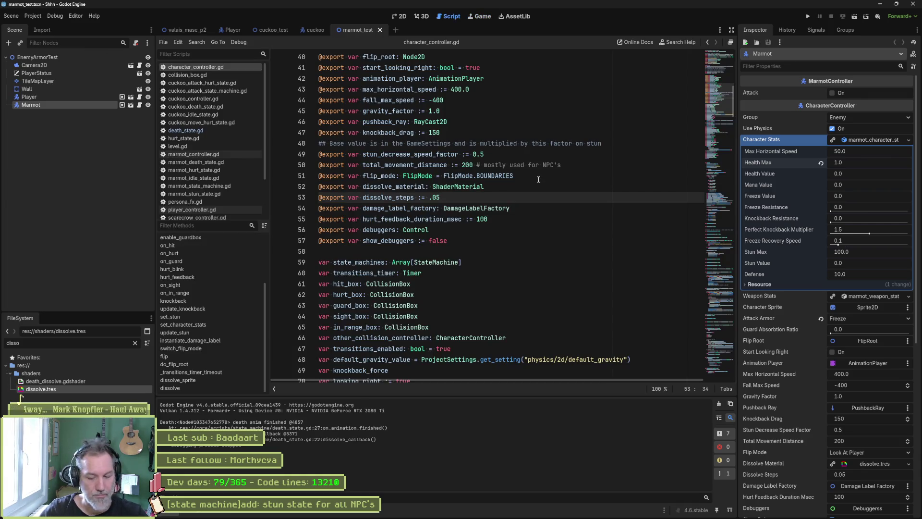
pyautogui.press('F6')
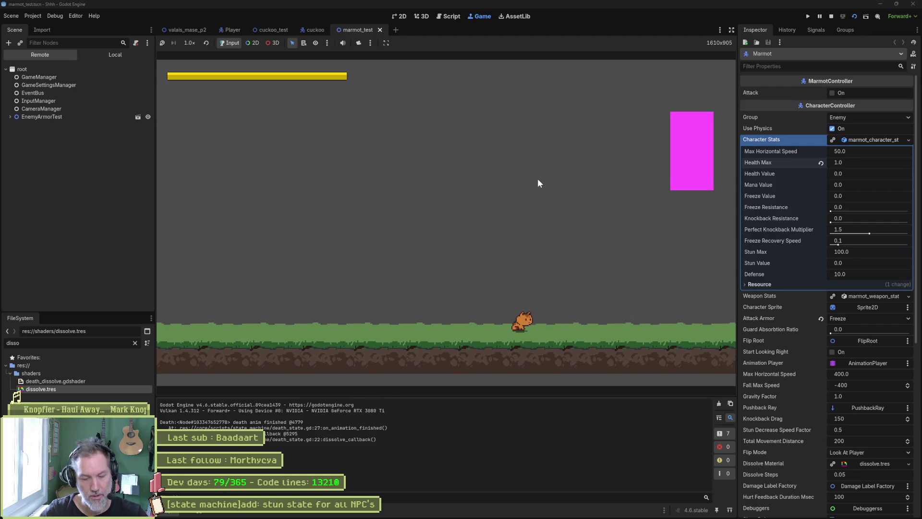
pyautogui.press('F8')
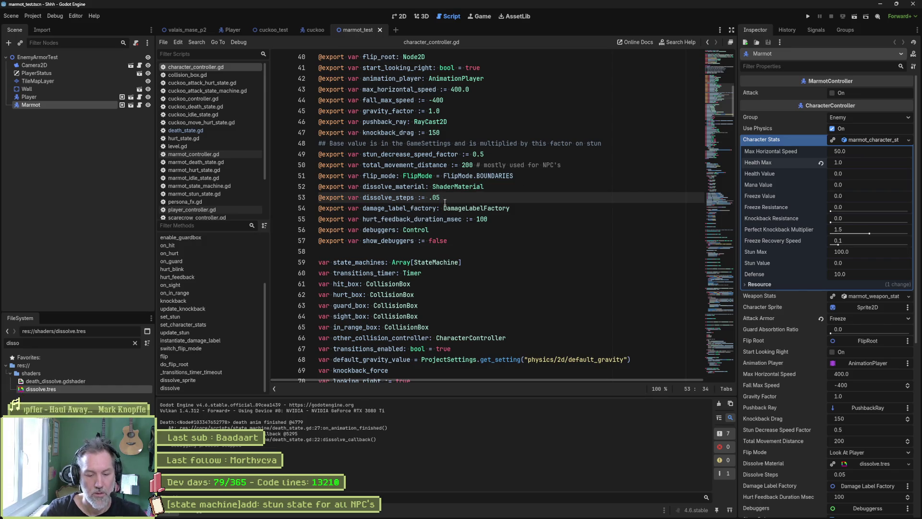
# - Change dissolve_steps back to .01, save the script, and return to the 2D view
pyautogui.press('BackSpace')
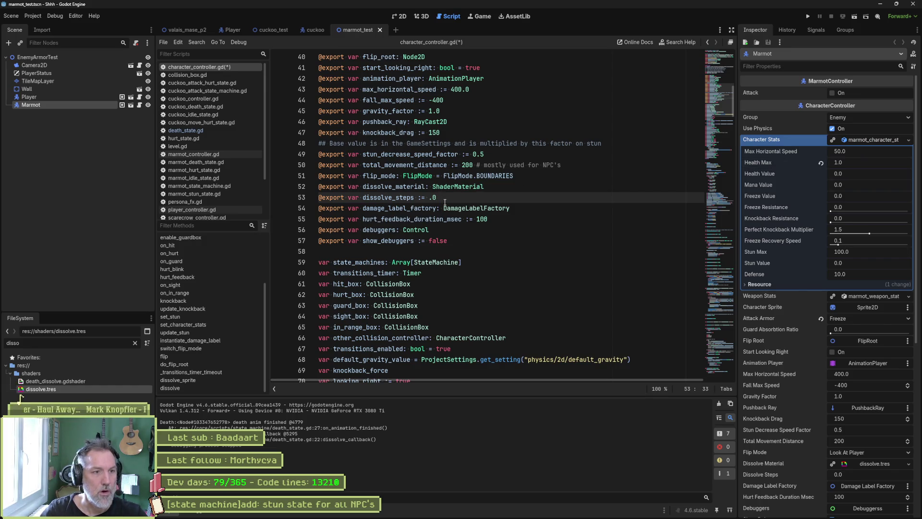
pyautogui.hotkey('ctrl', 's')
pyautogui.hotkey('ctrl', 'a')
pyautogui.click(465, 196)
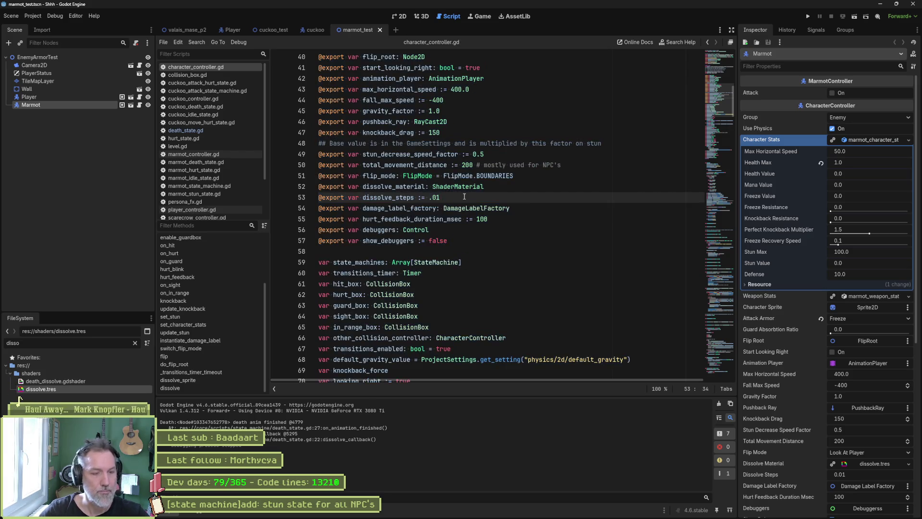
pyautogui.click(481, 270)
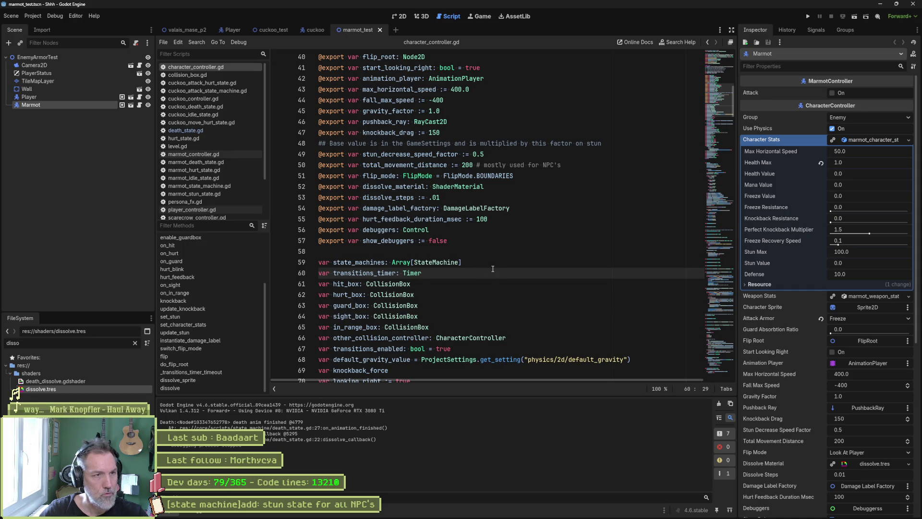
pyautogui.click(402, 16)
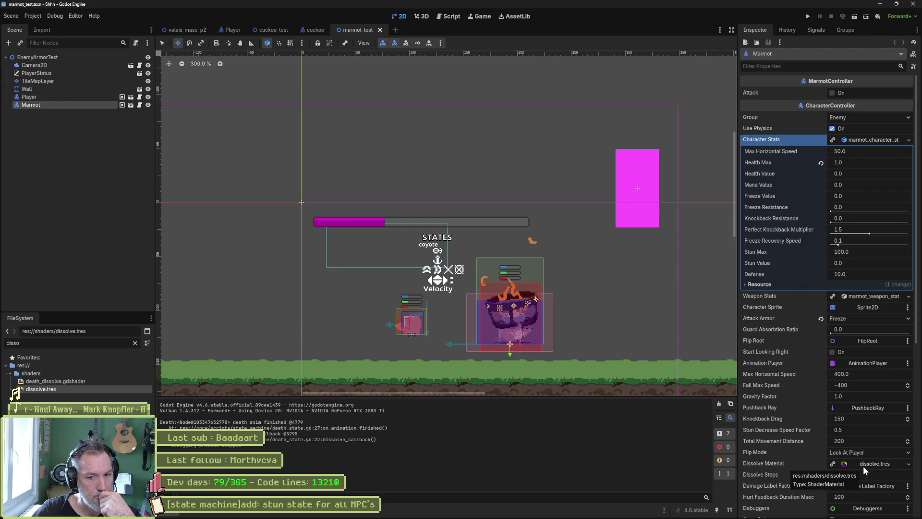
# - Expand the Dissolve Material, drag its threshold, and preview the Noise Texture
pyautogui.click(864, 465)
pyautogui.scroll(-5, 866, 436)
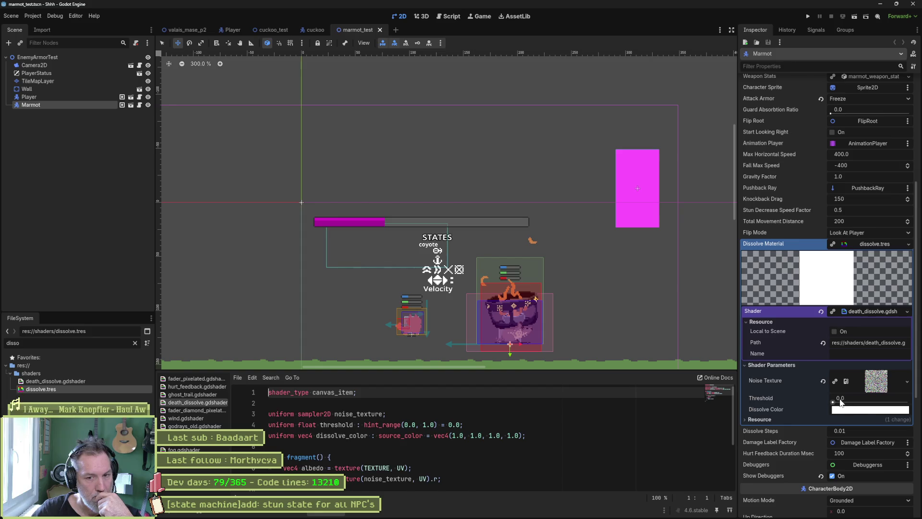
pyautogui.moveTo(840, 402)
pyautogui.mouseDown()
pyautogui.moveTo(902, 411)
pyautogui.moveTo(812, 403)
pyautogui.mouseUp()
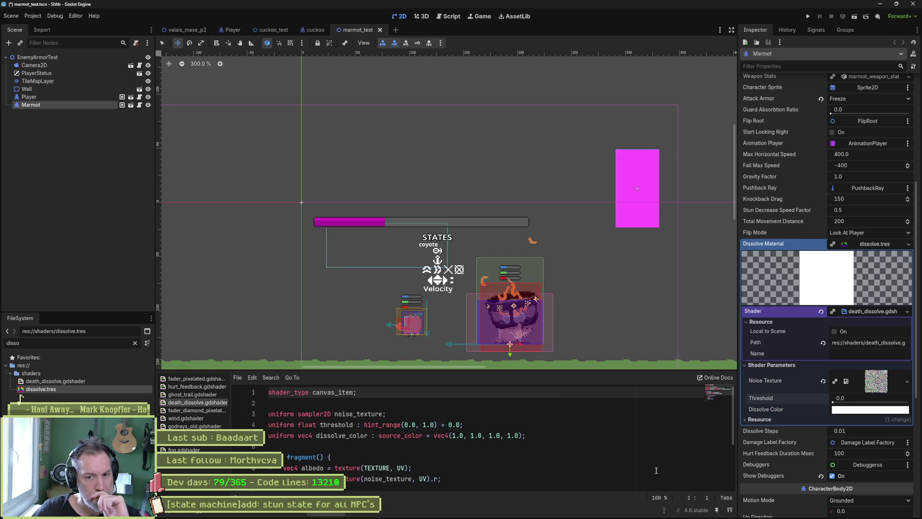
pyautogui.click(876, 382)
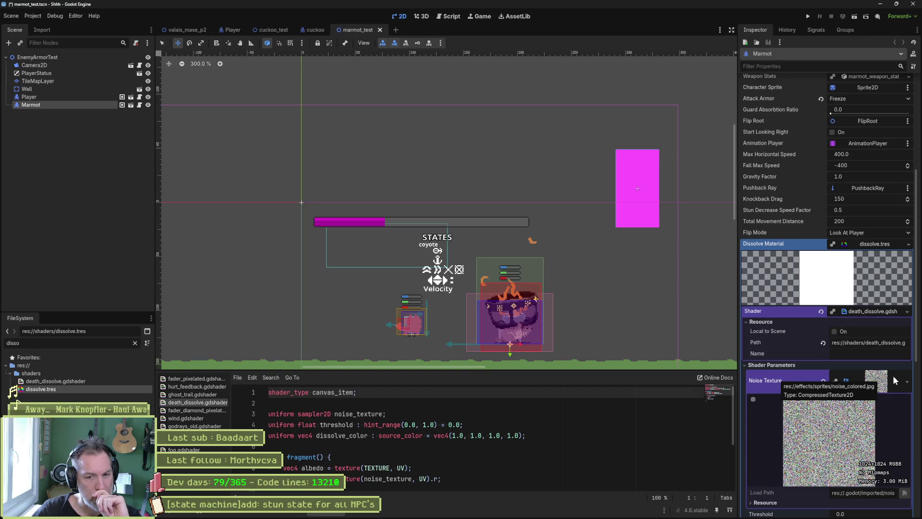
pyautogui.click(888, 379)
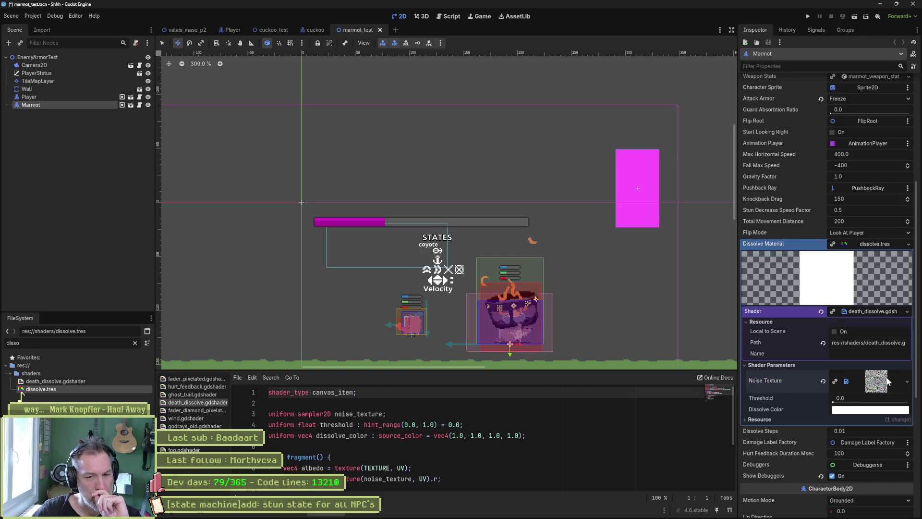
pyautogui.click(886, 381)
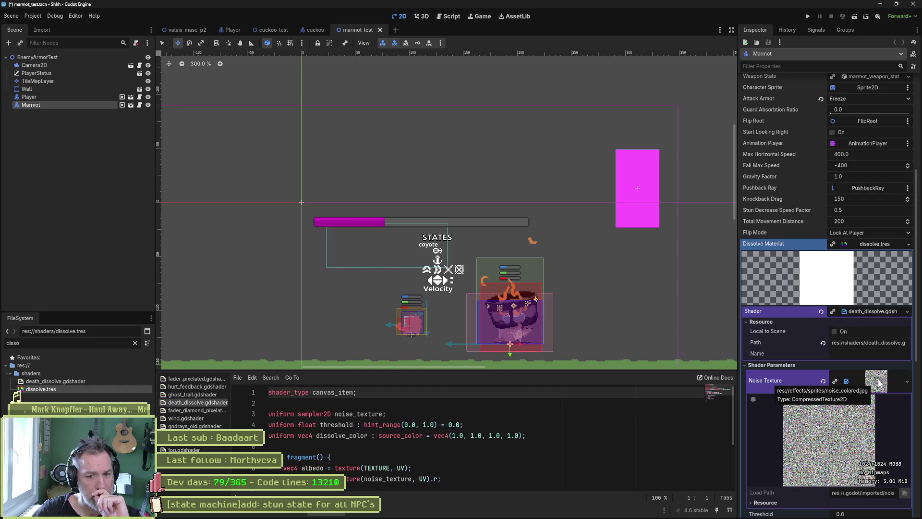
pyautogui.click(879, 383)
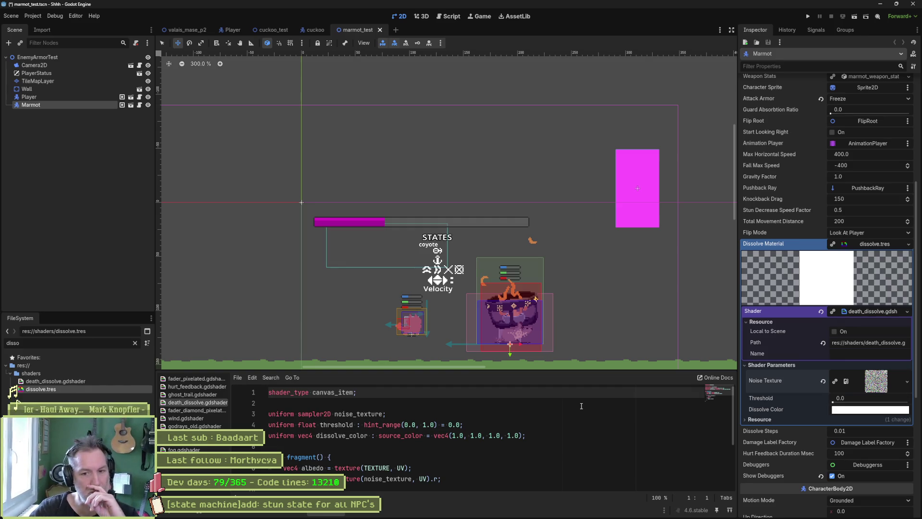
# - Filter the FileSystem for 'noise' and select noise_colored.jpg
pyautogui.click(72, 340)
pyautogui.press('BackSpace')
pyautogui.press('BackSpace')
pyautogui.press('BackSpace')
pyautogui.write('noise')
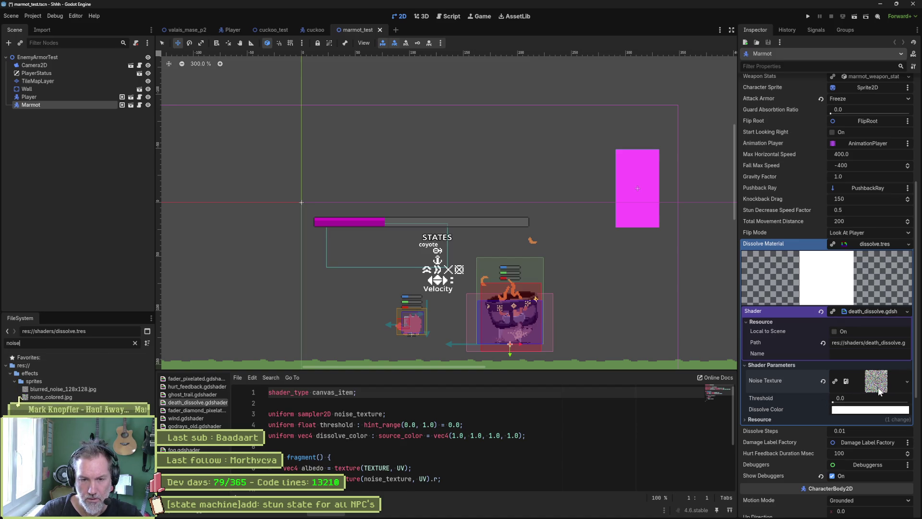
pyautogui.moveTo(878, 388)
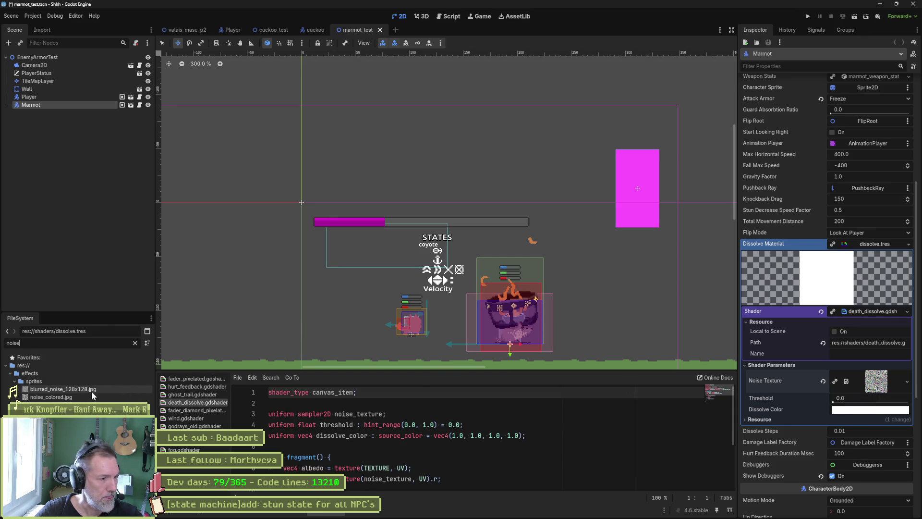
pyautogui.click(58, 398)
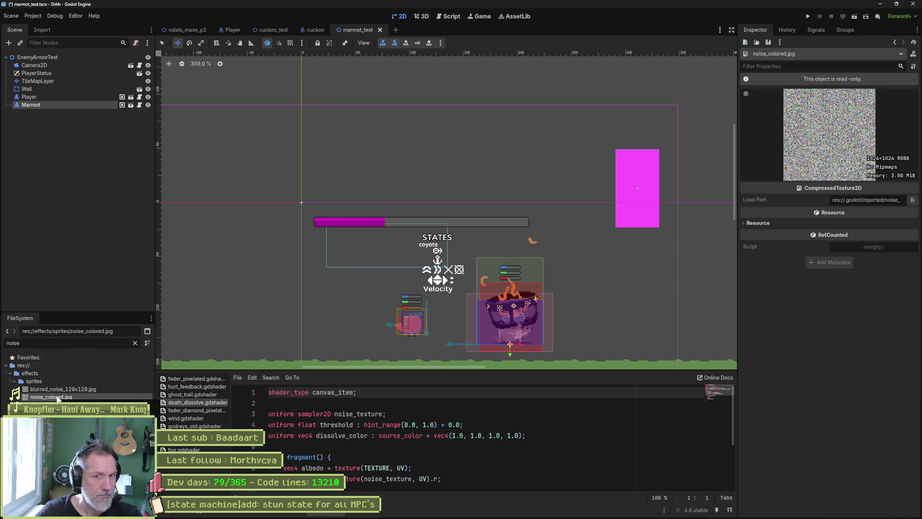
# - Open noise_colored.jpg from the FileSystem dock in the external ImageGlass viewer
pyautogui.rightClick(57, 399)
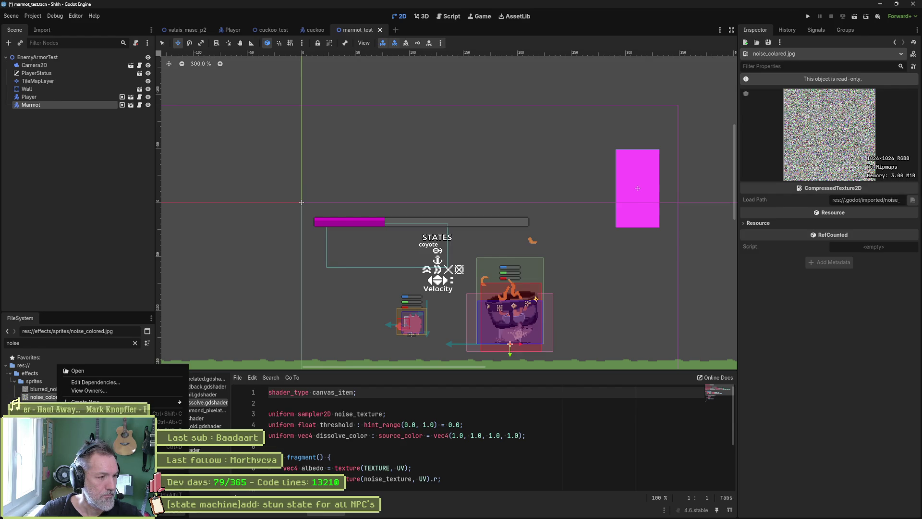
pyautogui.press('Escape')
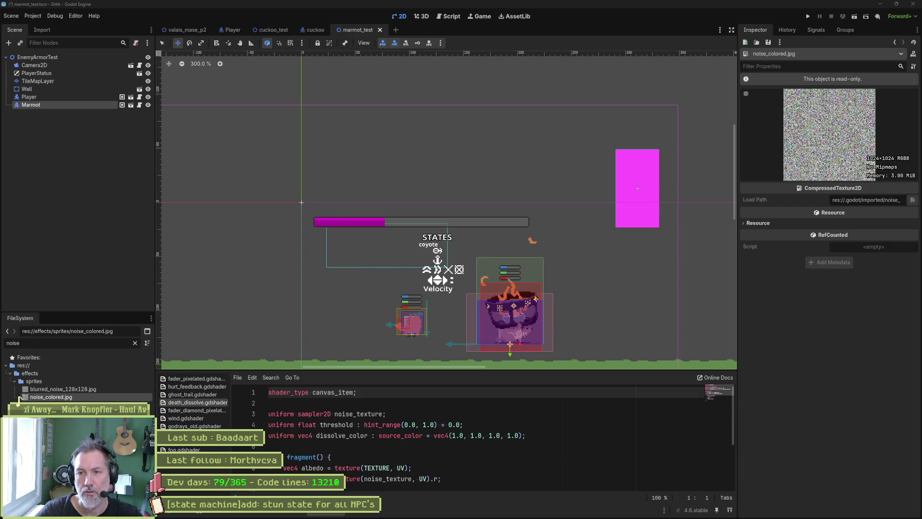
pyautogui.moveTo(921, 63)
pyautogui.mouseDown()
pyautogui.moveTo(531, 63)
pyautogui.moveTo(921, 63)
pyautogui.mouseUp()
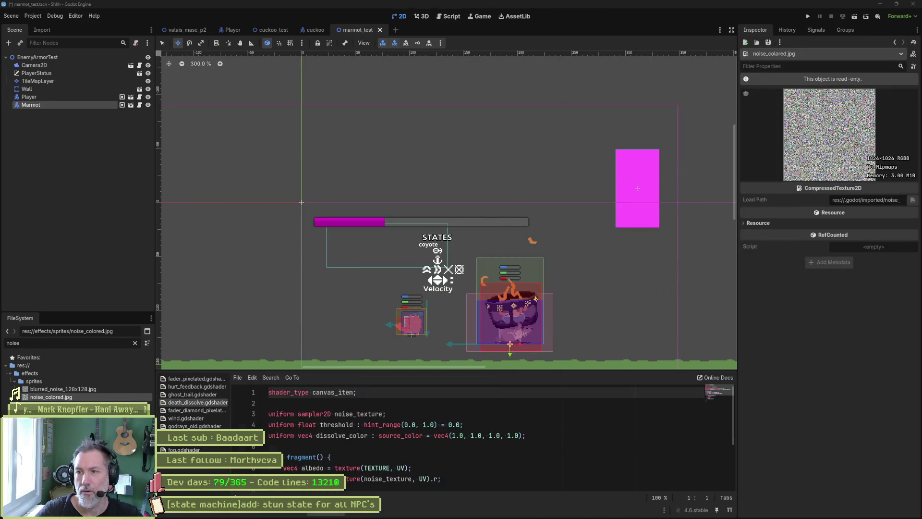
pyautogui.doubleClick(20, 397)
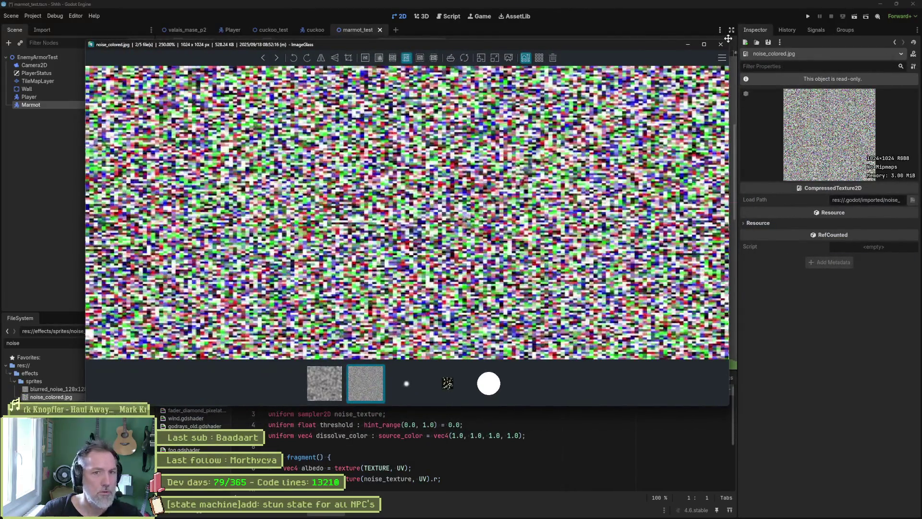
# - Close ImageGlass and return to the cuckoo.aseprite sprite in Aseprite
pyautogui.click(721, 43)
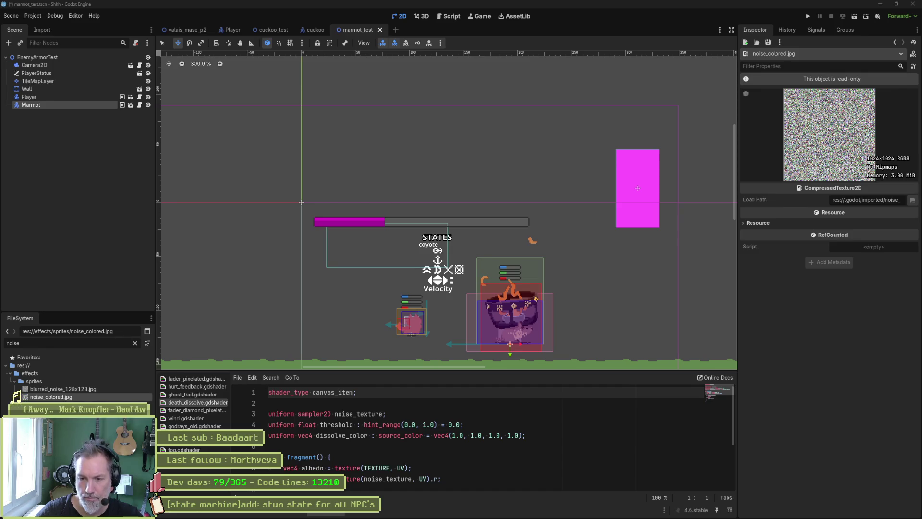
pyautogui.hotkey('alt', 'Tab')
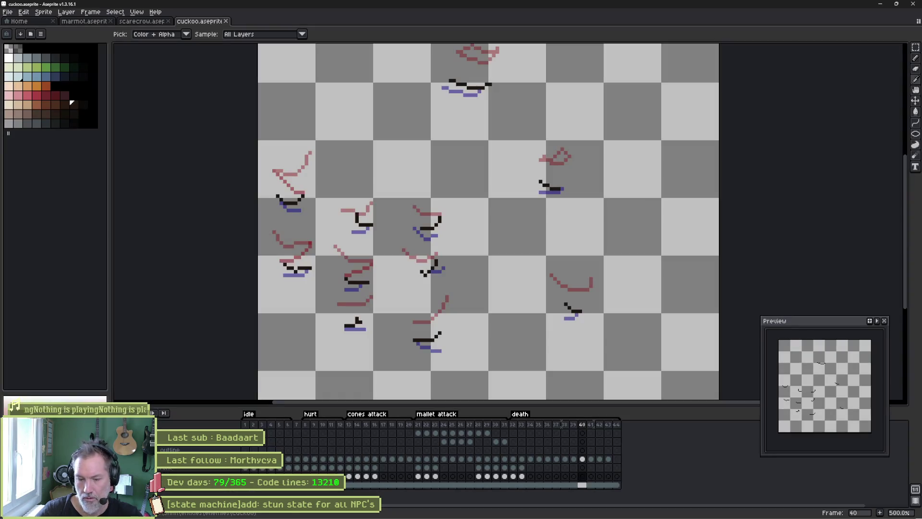
# - Create a new sprite with the default settings and dismiss the load error console
pyautogui.hotkey('ctrl', 'n')
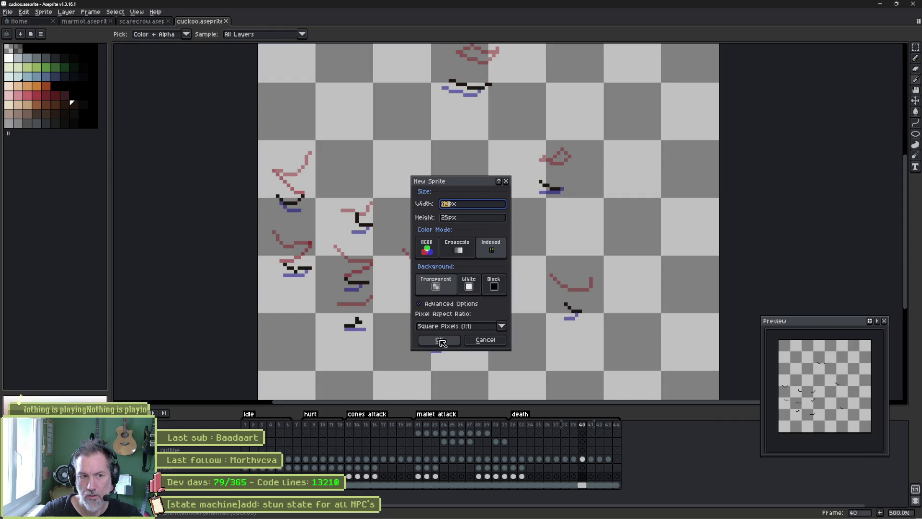
pyautogui.click(441, 342)
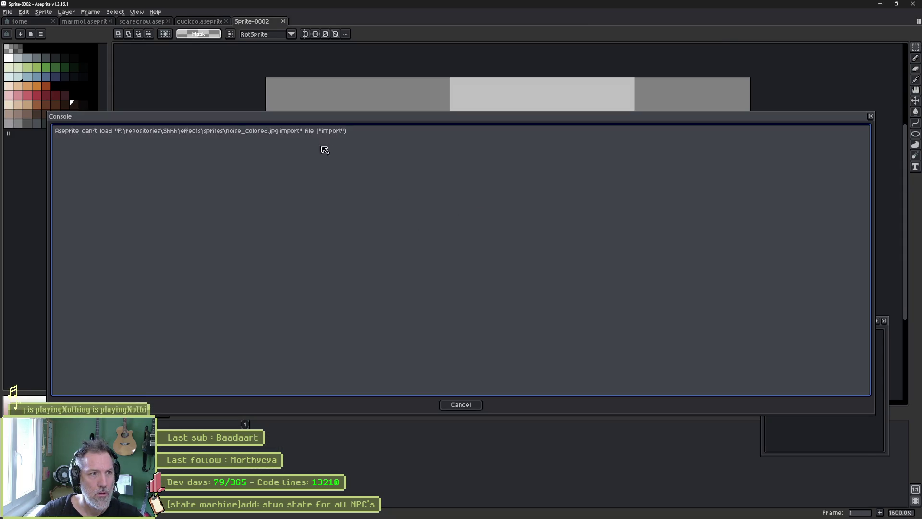
pyautogui.click(461, 404)
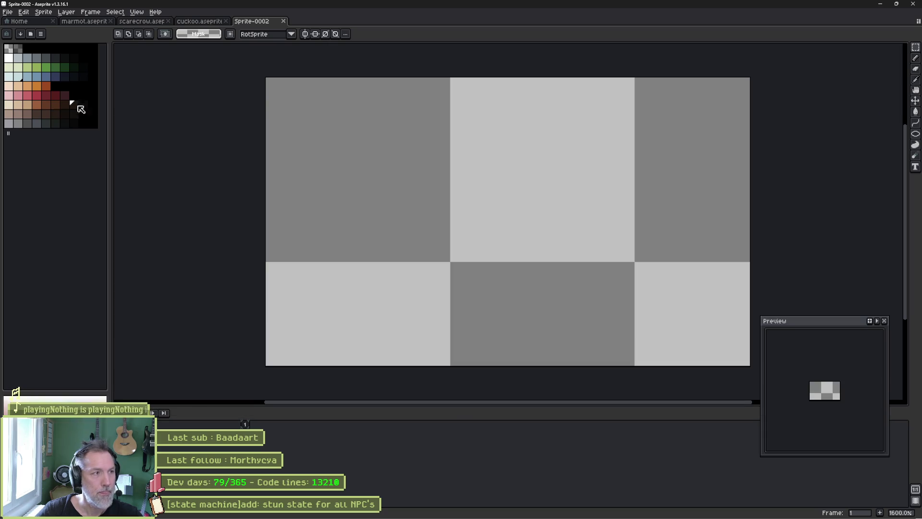
# - In the Open File dialog, jump to the recent cuckoo enemy folder
pyautogui.click(8, 11)
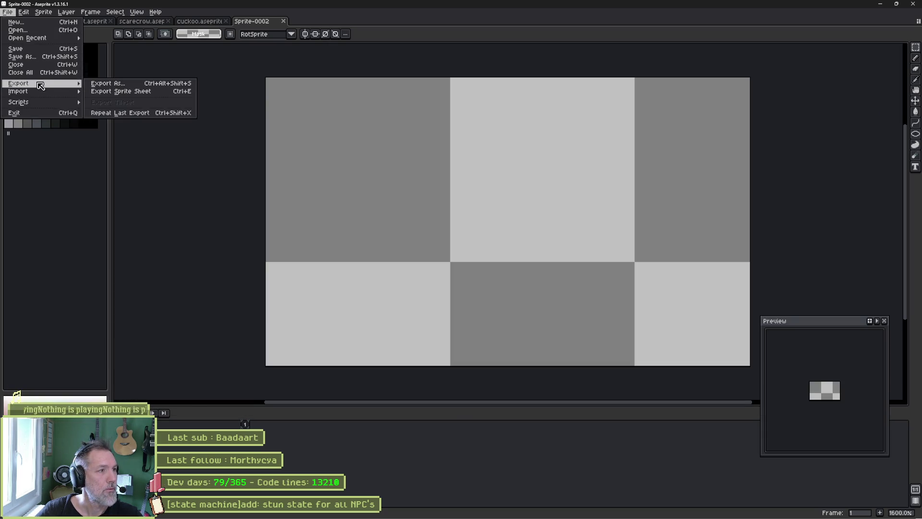
pyautogui.moveTo(53, 91)
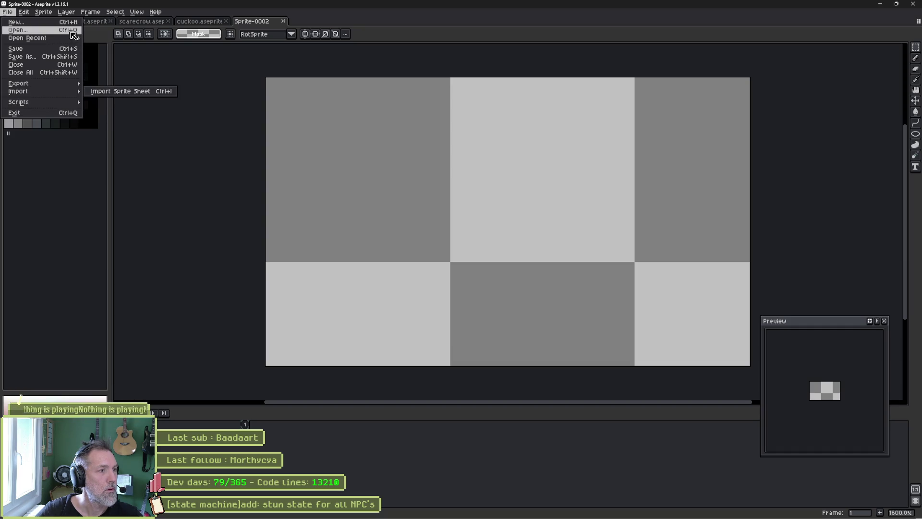
pyautogui.click(19, 29)
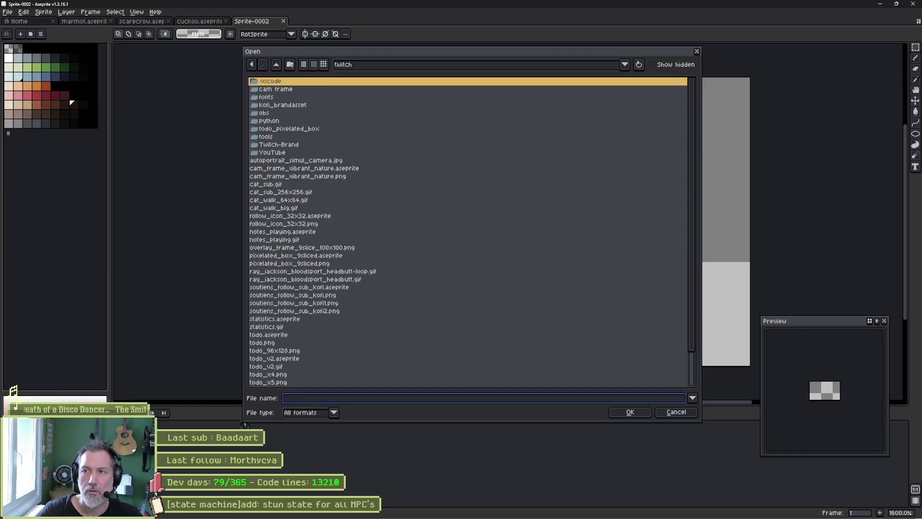
pyautogui.click(481, 68)
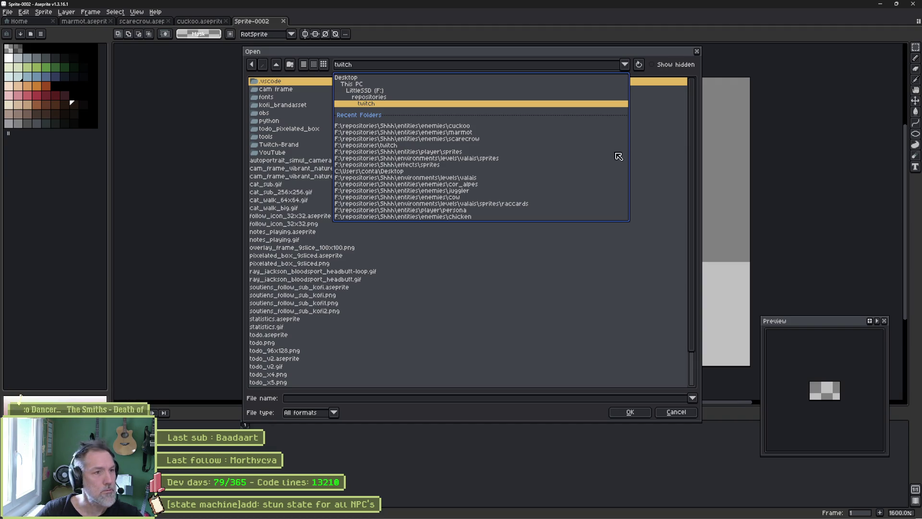
pyautogui.click(452, 279)
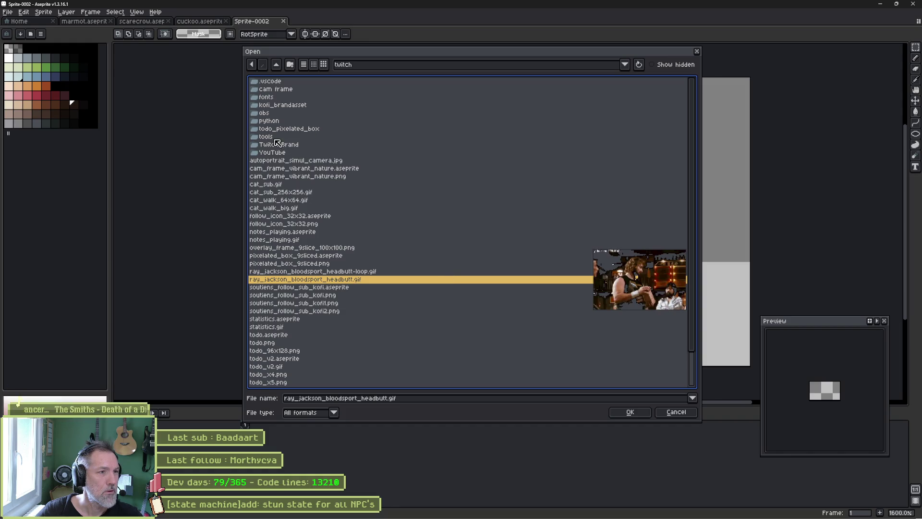
pyautogui.click(378, 67)
pyautogui.click(394, 98)
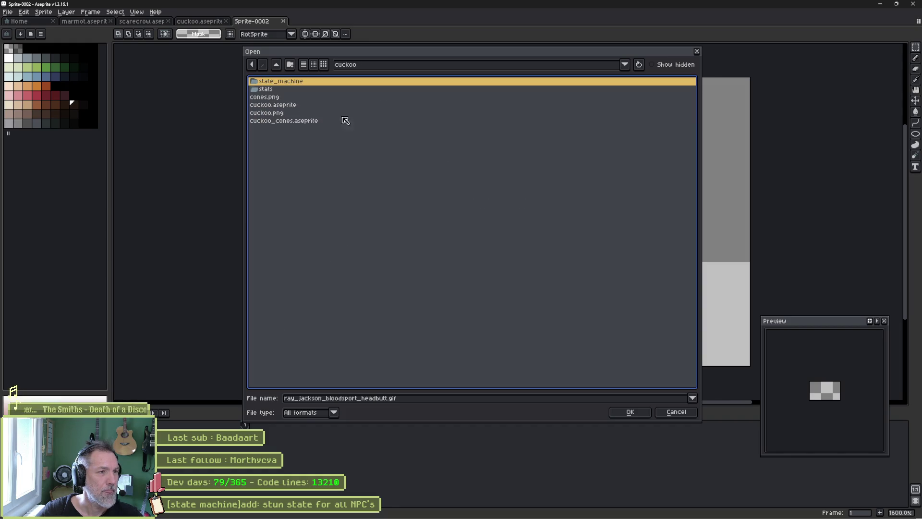
# - Go up to the entities level, enter effects/sprites, and select noise_colored.jpg
pyautogui.click(278, 64)
pyautogui.click(279, 65)
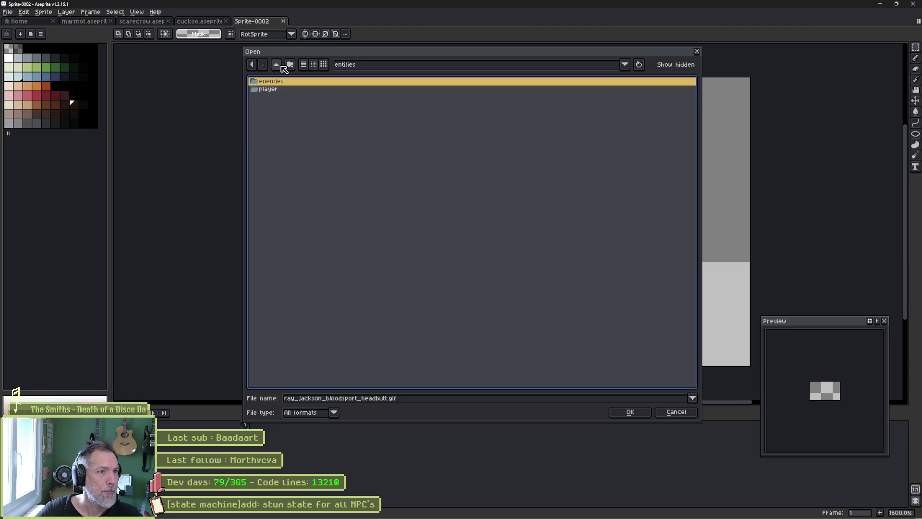
pyautogui.click(284, 68)
pyautogui.doubleClick(287, 125)
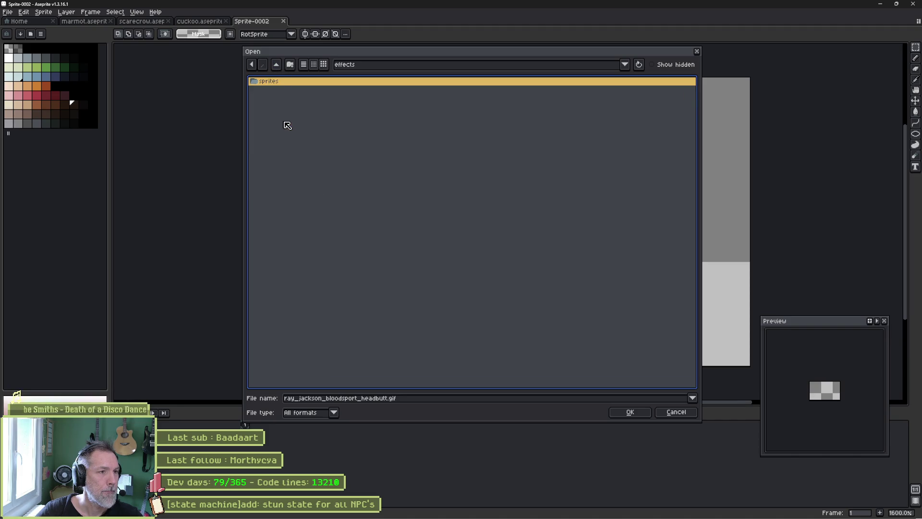
pyautogui.doubleClick(278, 81)
pyautogui.click(293, 89)
# - Open noise_colored.jpg in a new tab, zoom into its pixels, and pick the one-pixel pencil
pyautogui.click(626, 411)
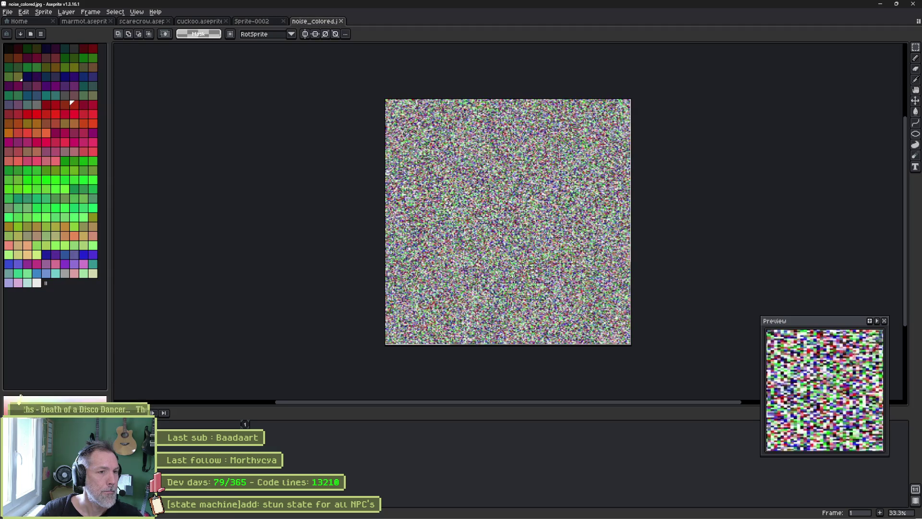
pyautogui.scroll(4, 515, 278)
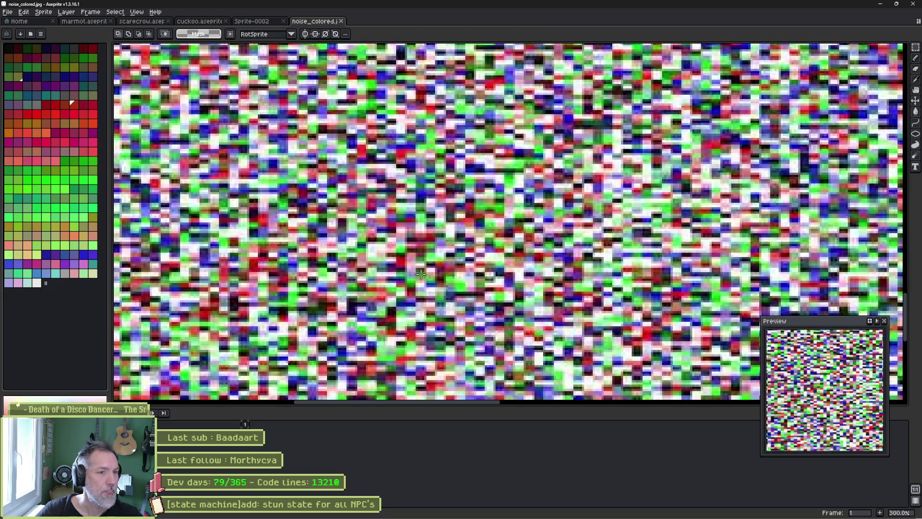
pyautogui.scroll(10, 421, 271)
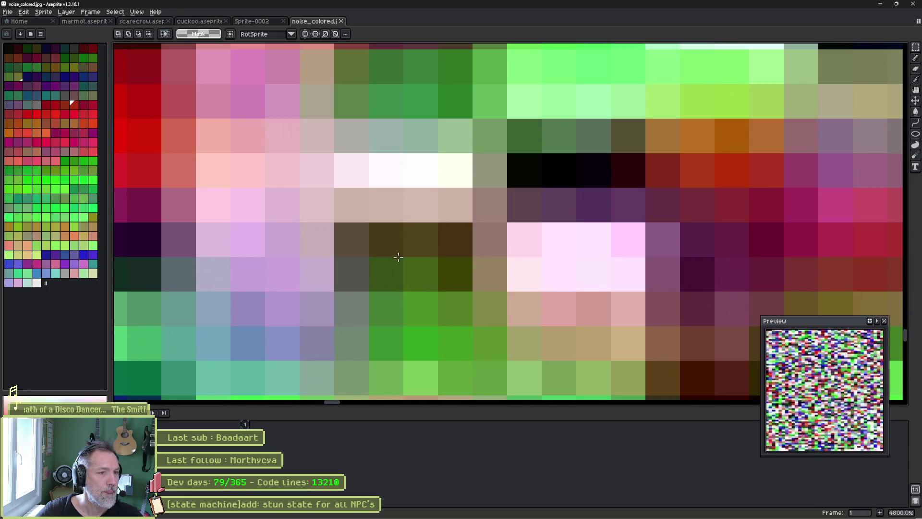
pyautogui.press('b')
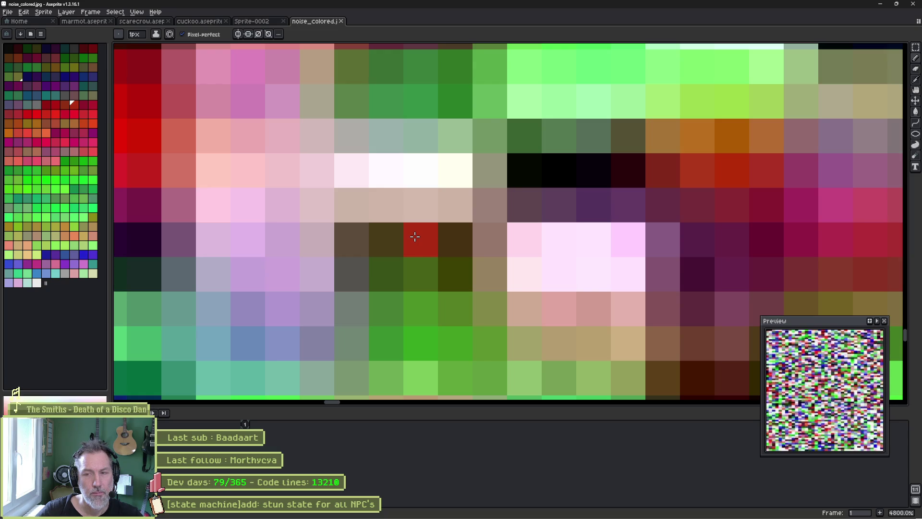
# - Zoom back out and switch over to the browser window
pyautogui.scroll(-1, 385, 229)
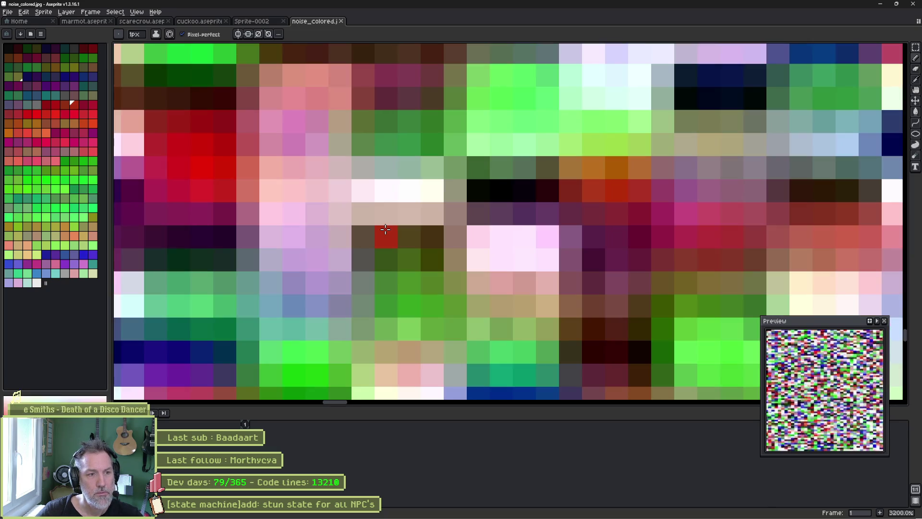
pyautogui.scroll(-1, 385, 228)
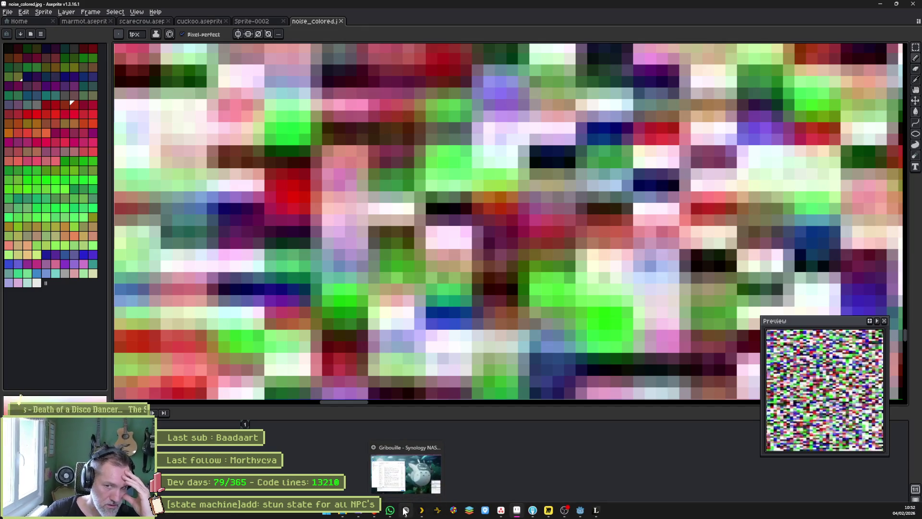
pyautogui.click(405, 510)
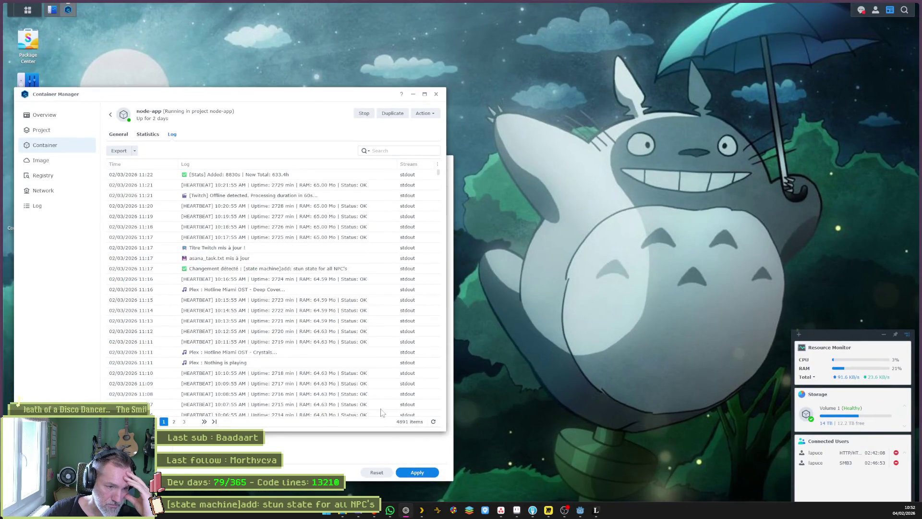
# - Ask Gemini for a 512x512 black-and-white JPG noise image with very fine variations
pyautogui.click(36, 51)
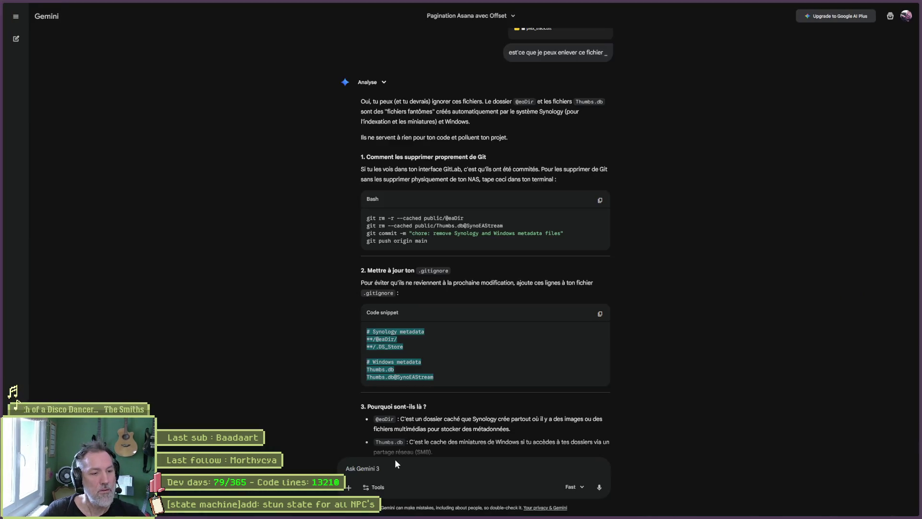
pyautogui.click(411, 466)
pyautogui.write('fais/')
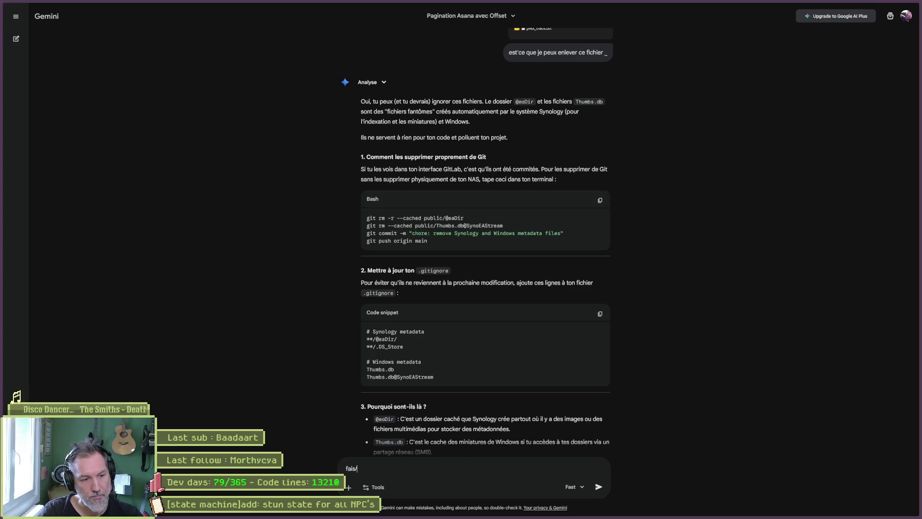
pyautogui.write('mn ')
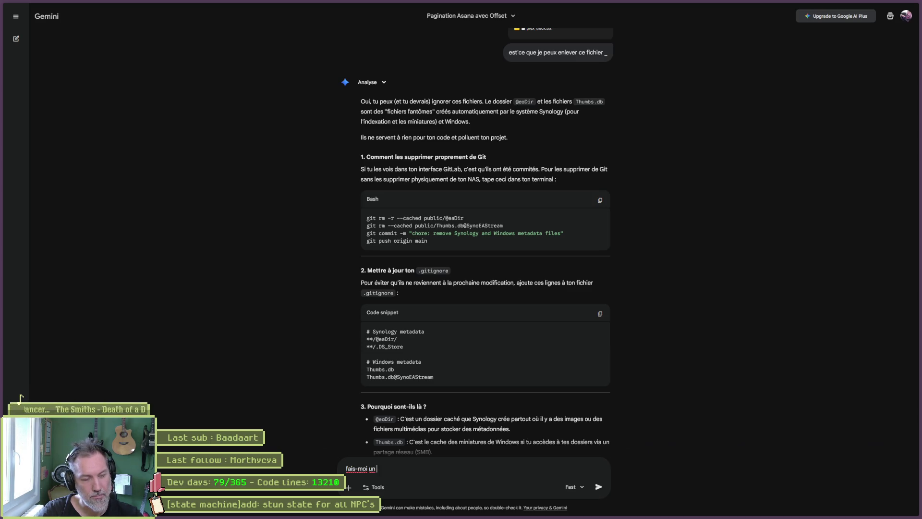
pyautogui.write('cnoise')
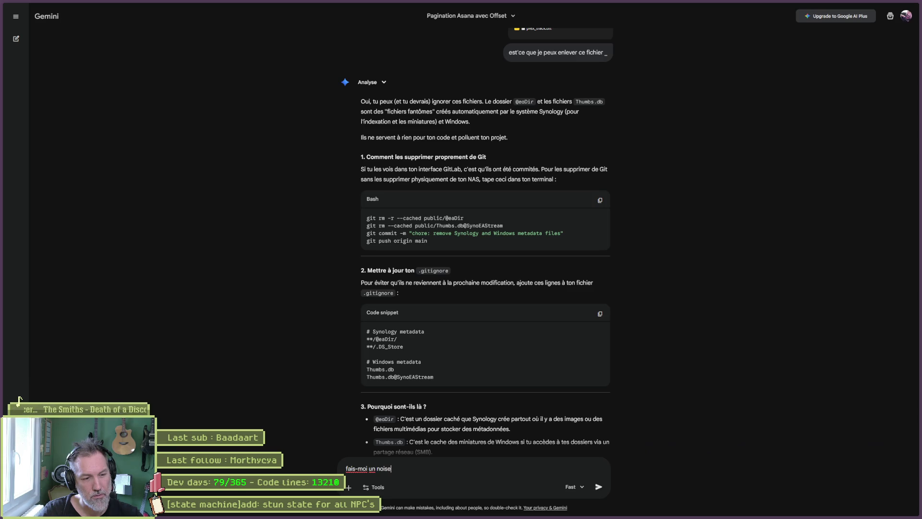
pyautogui.write('e format jp')
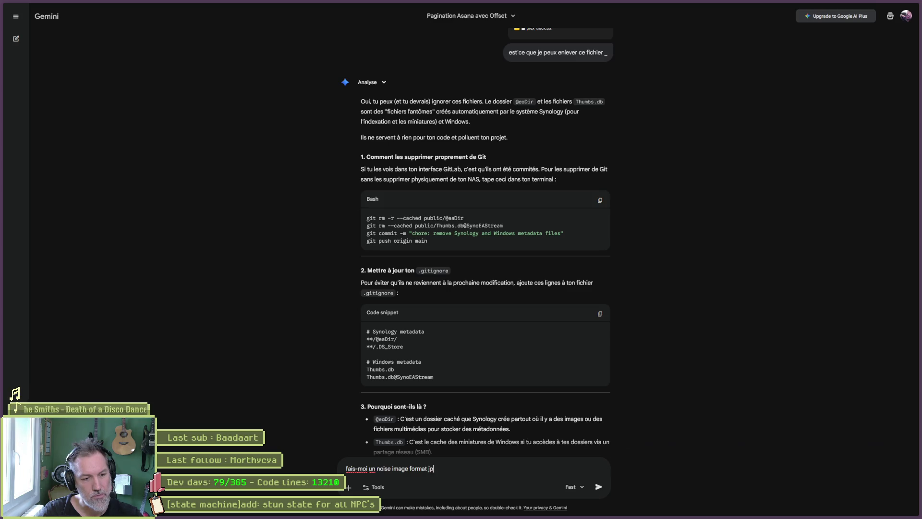
pyautogui.write('g de')
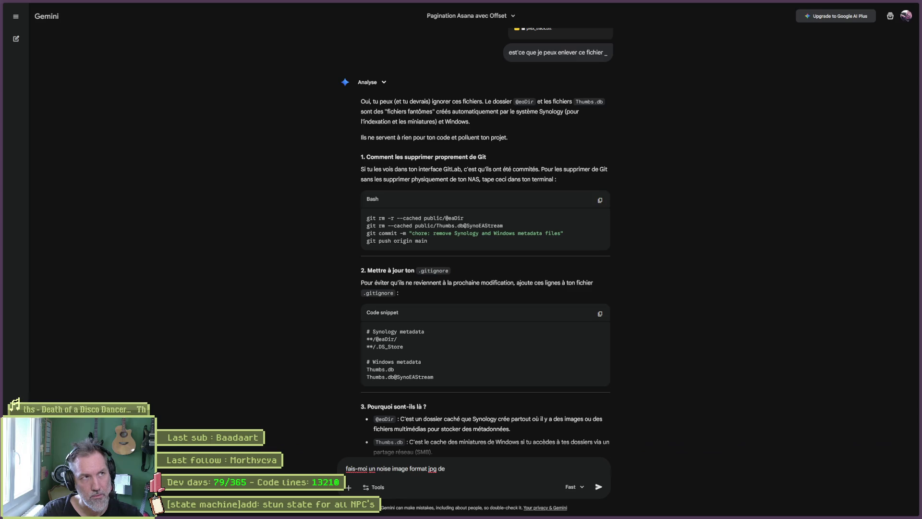
pyautogui.write(' 512x512, noir/')
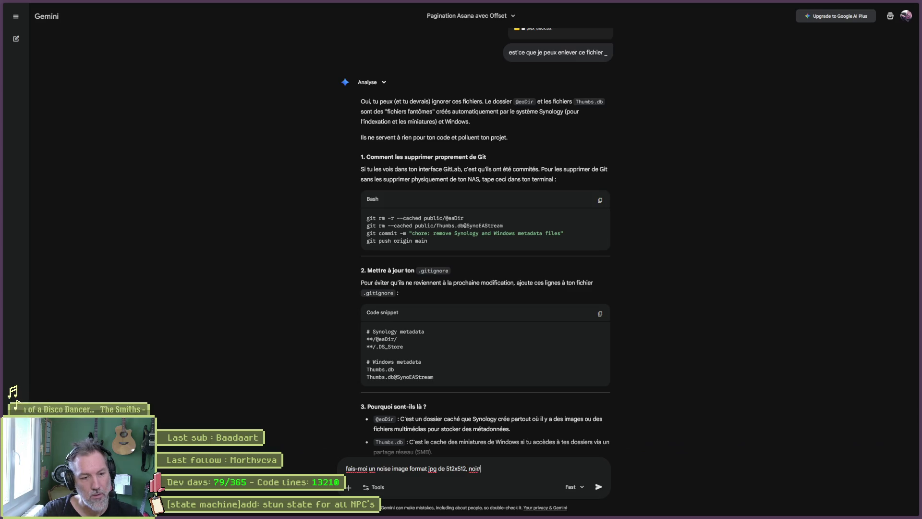
pyautogui.write('blanc')
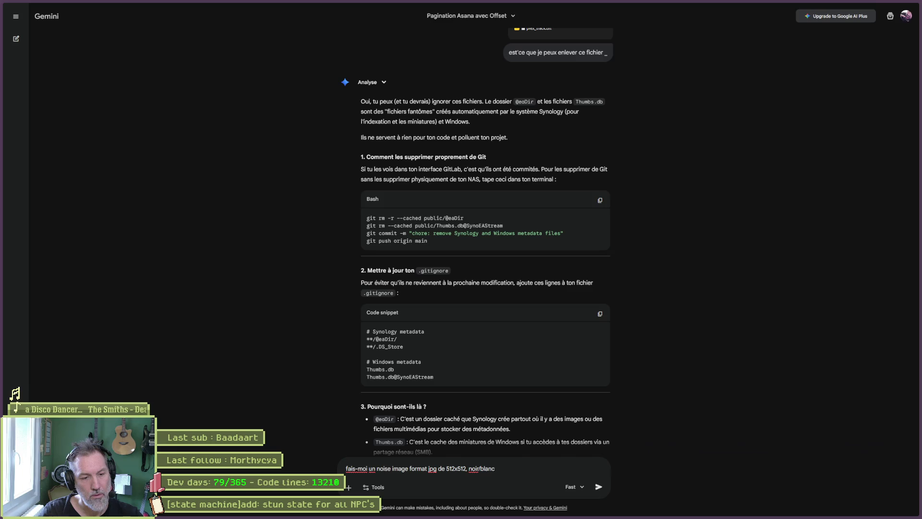
pyautogui.write(', pas de valeurs grises avec des var')
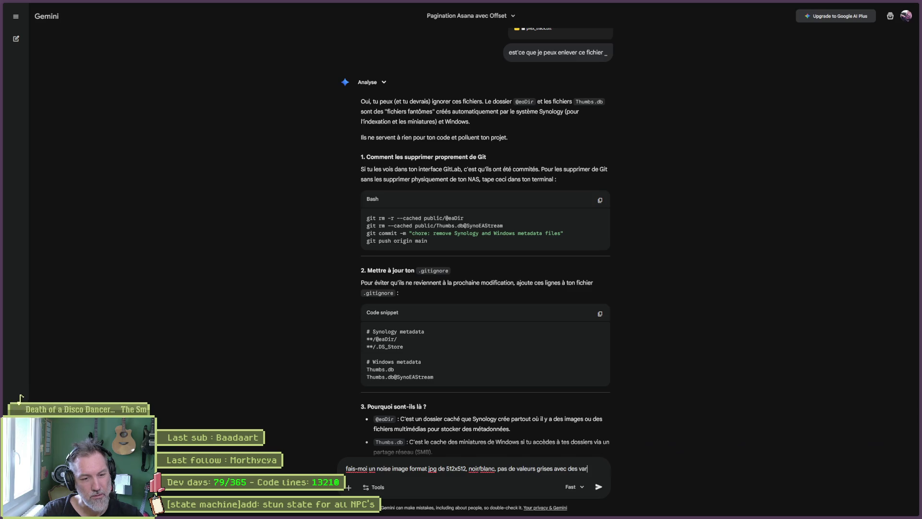
pyautogui.write('iations tres fines')
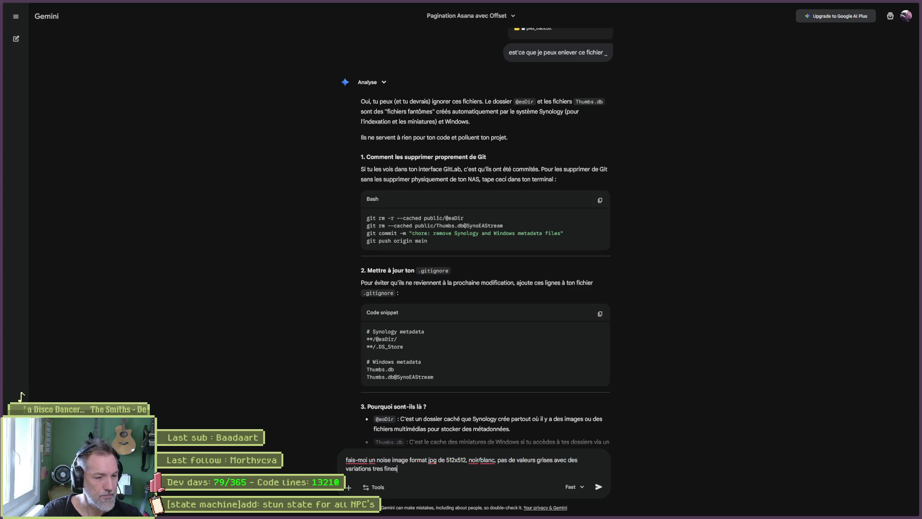
pyautogui.press('Return')
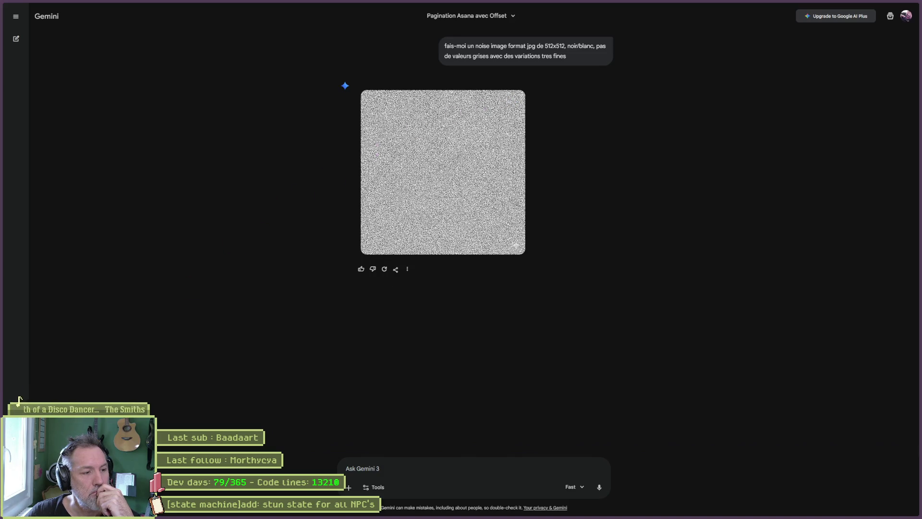
# - Zoom in to examine the generated noise image, then close the viewer
pyautogui.moveTo(1, 336)
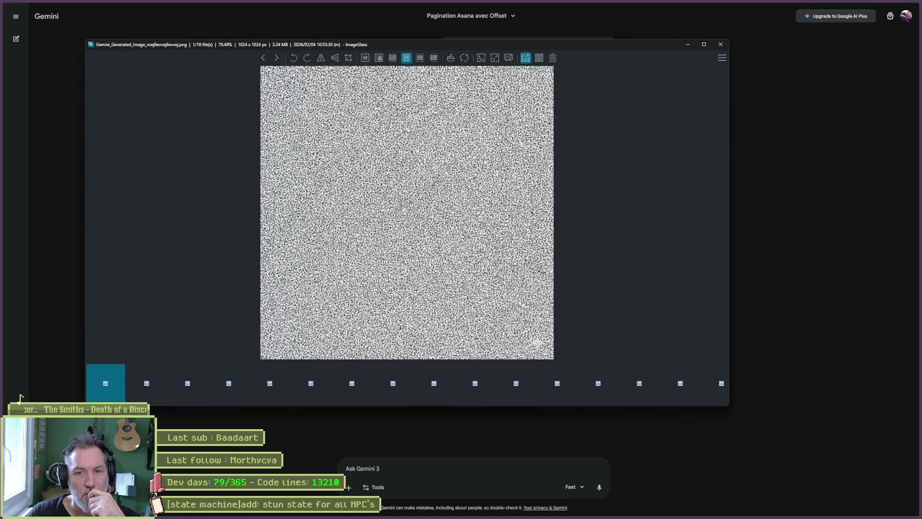
pyautogui.scroll(3, 430, 226)
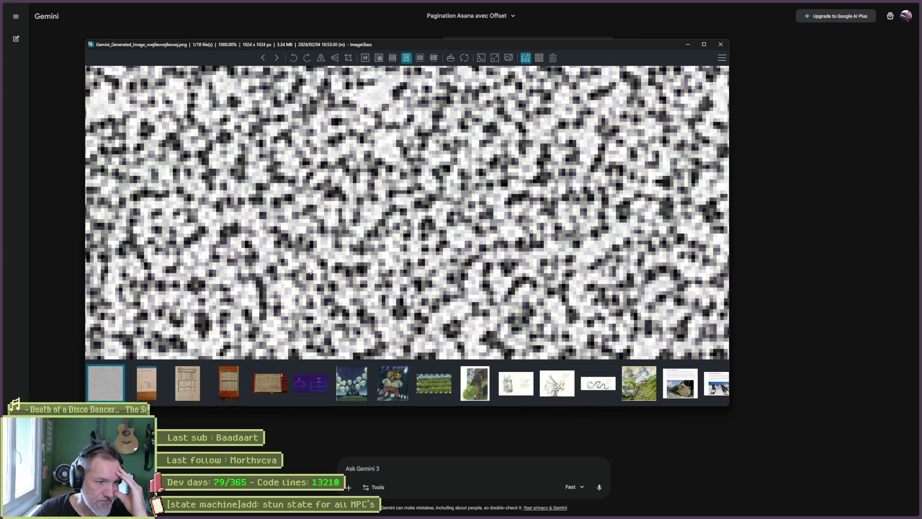
pyautogui.scroll(2, 296, 277)
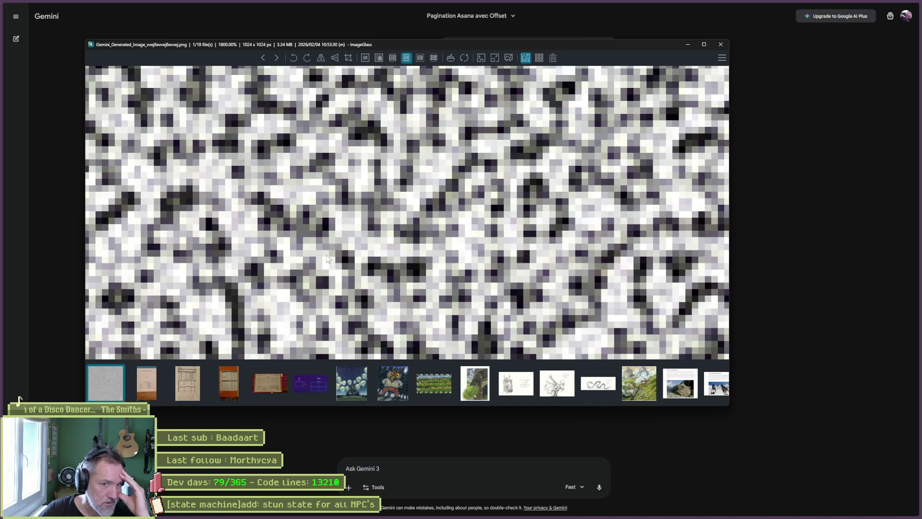
pyautogui.click(722, 45)
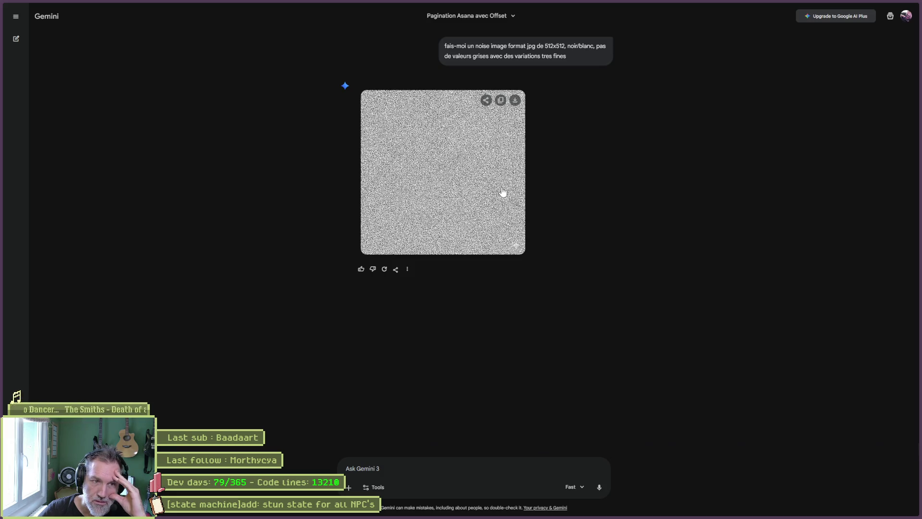
# - Enlarge the generated noise image in Gemini and download it at full size
pyautogui.click(483, 195)
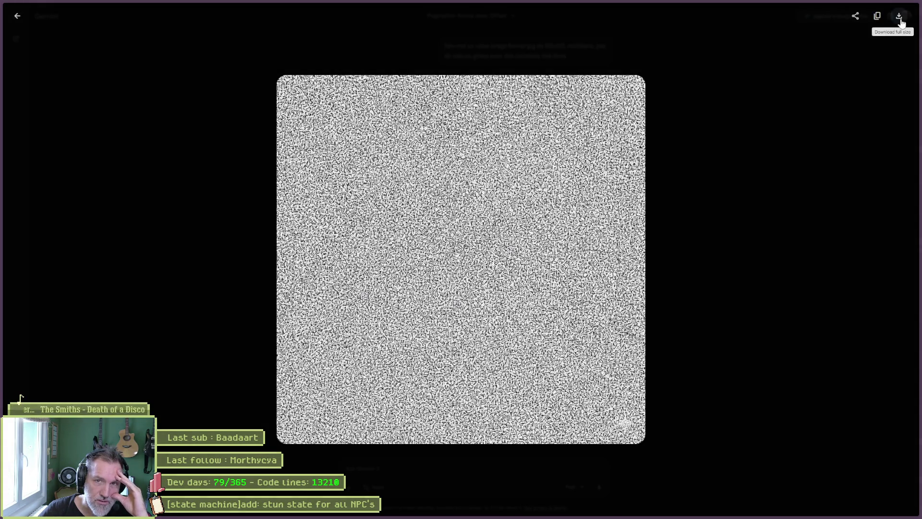
pyautogui.click(765, 197)
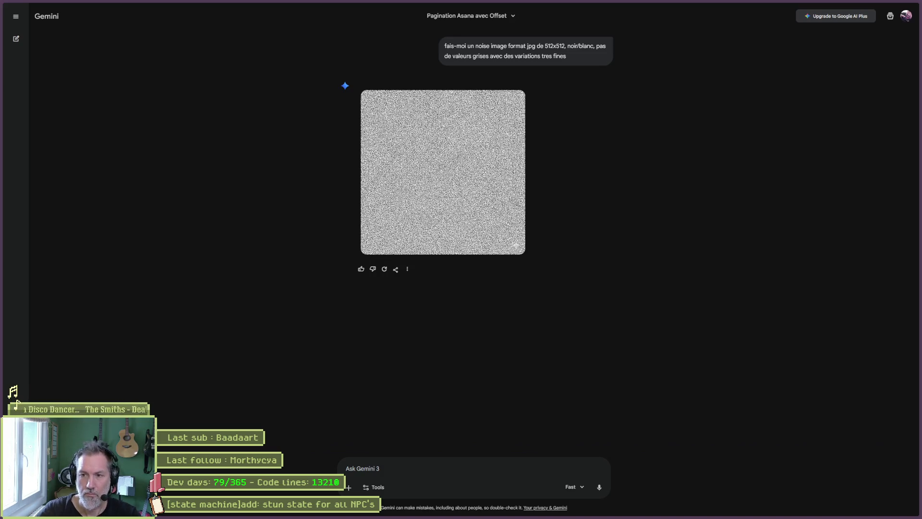
pyautogui.press('F11')
# - Minimise the browser and Aseprite so the Godot editor is in front
pyautogui.press('super+Down')
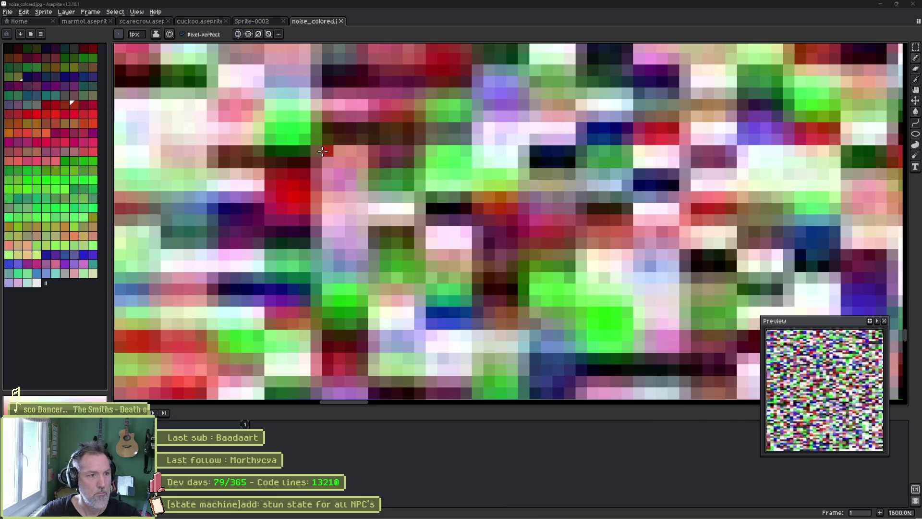
pyautogui.press('super+Down')
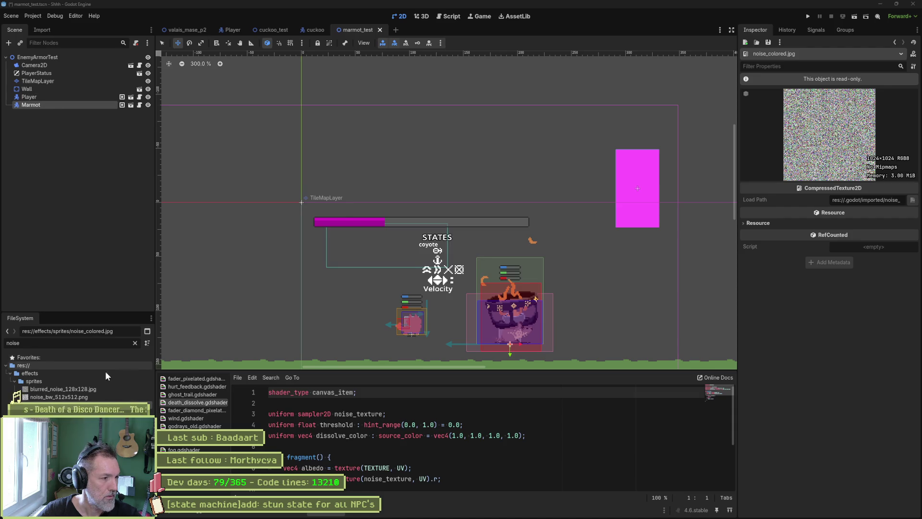
# - Search the FileSystem for 'disso' and open the dissolve.tres material
pyautogui.click(92, 345)
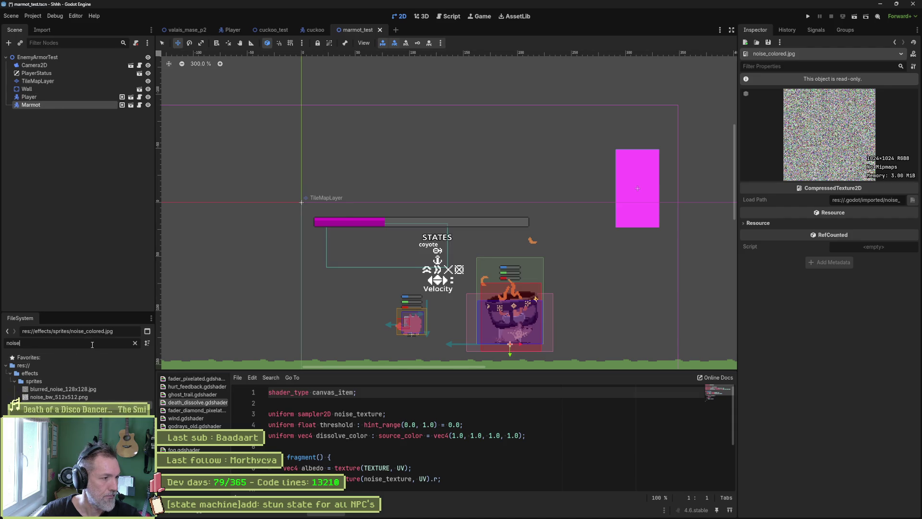
pyautogui.hotkey('ctrl', 'a')
pyautogui.write('disso')
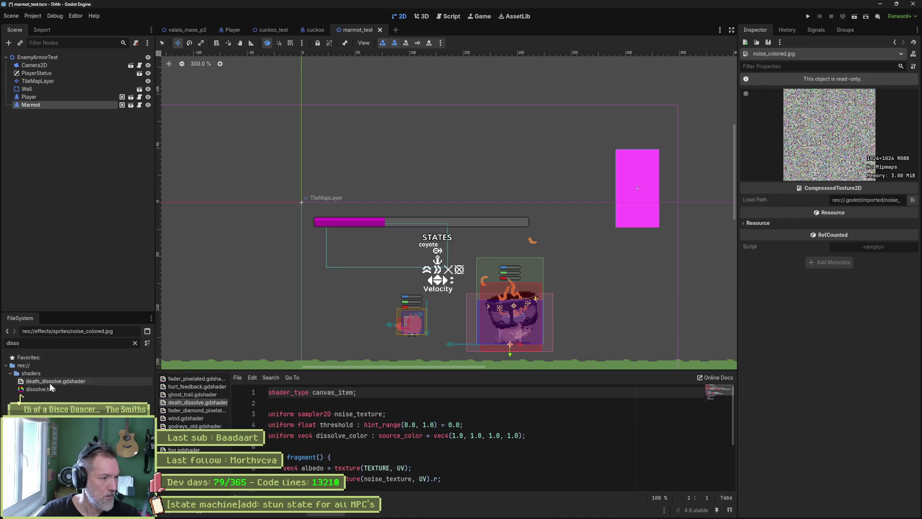
pyautogui.click(50, 388)
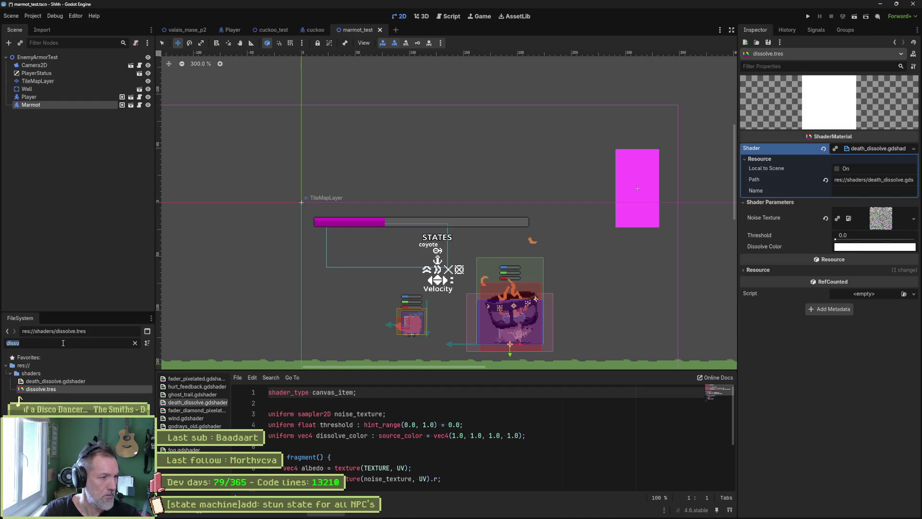
# - Set noise_bw_512x512.png as the Noise Texture, test Threshold, reset it to 0.0, and run the scene
pyautogui.hotkey('ctrl', 'a')
pyautogui.write('noise')
pyautogui.moveTo(58, 397)
pyautogui.mouseDown()
pyautogui.moveTo(432, 216)
pyautogui.moveTo(793, 245)
pyautogui.moveTo(875, 219)
pyautogui.mouseUp()
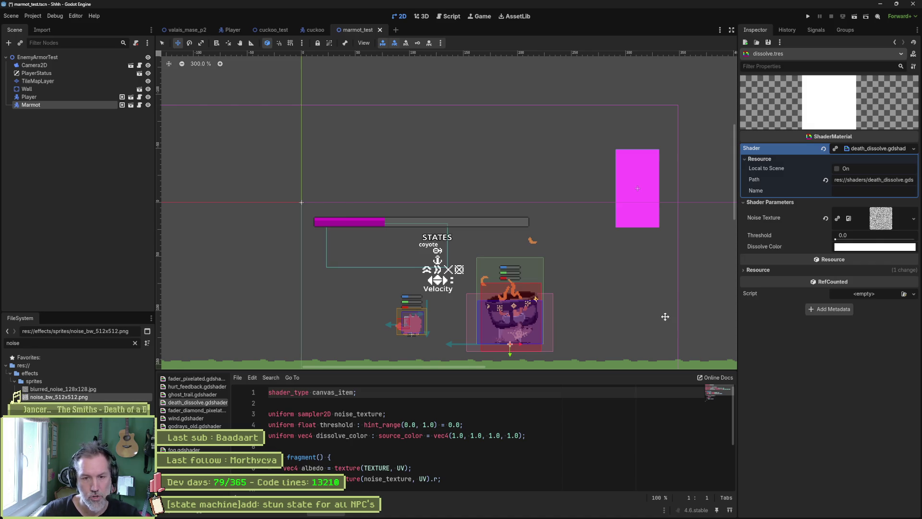
pyautogui.moveTo(836, 236); pyautogui.dragTo(903, 240)
pyautogui.click(825, 235)
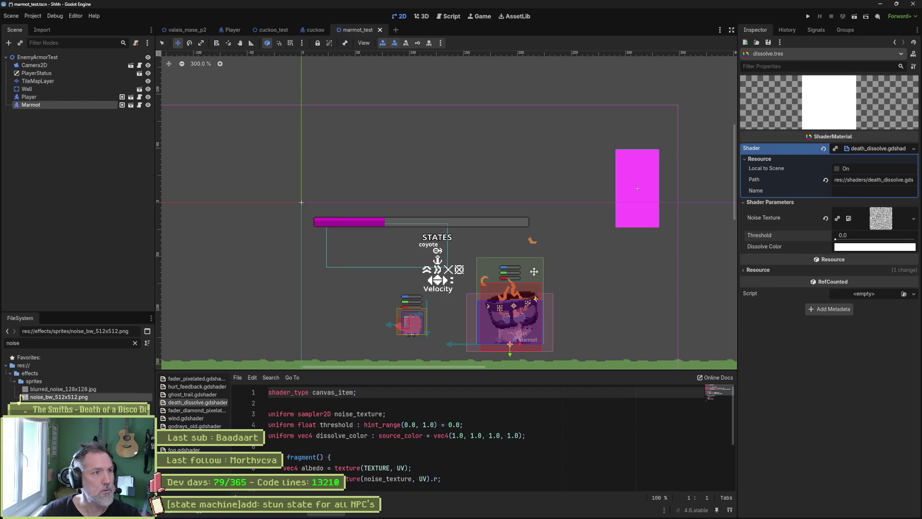
pyautogui.press('F6')
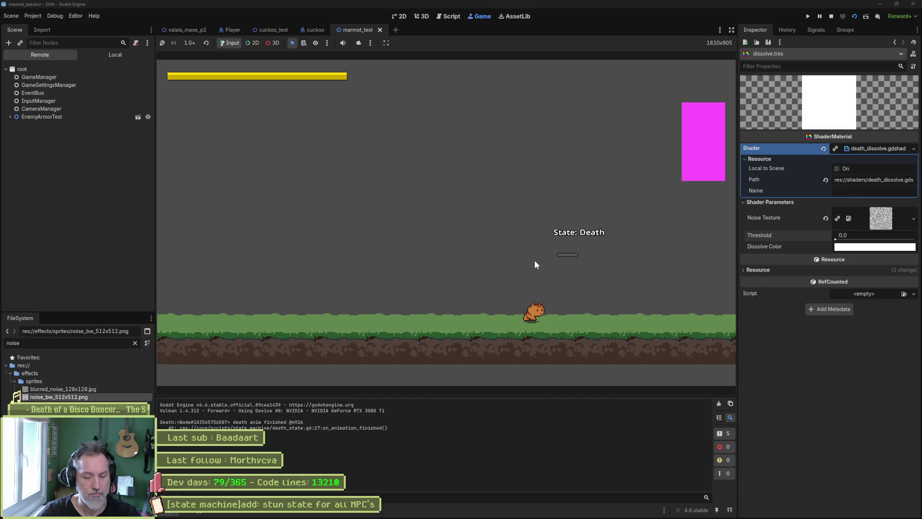
# - Stop the running game and bring up noise_bw_512x512.png's import settings
pyautogui.press('F8')
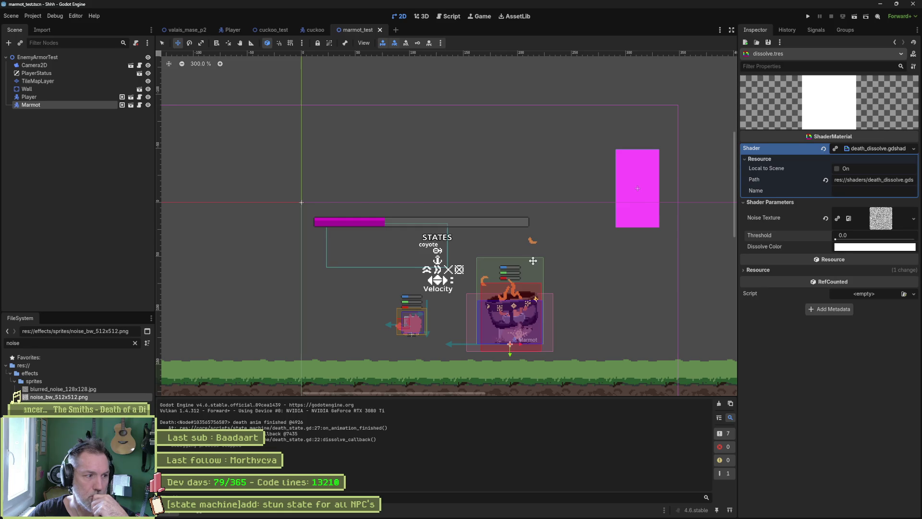
pyautogui.click(42, 30)
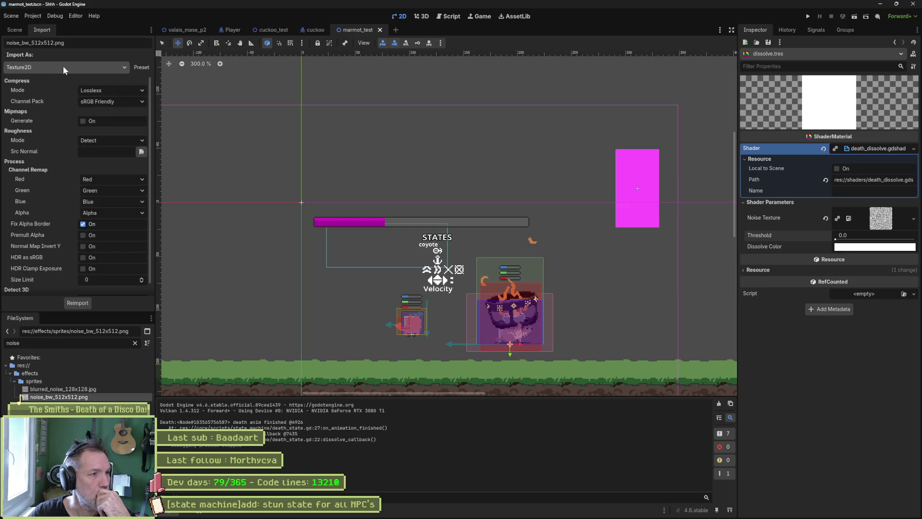
# - Review the Roughness Mode options, keep it on Detect, and look through the remaining import settings
pyautogui.click(104, 140)
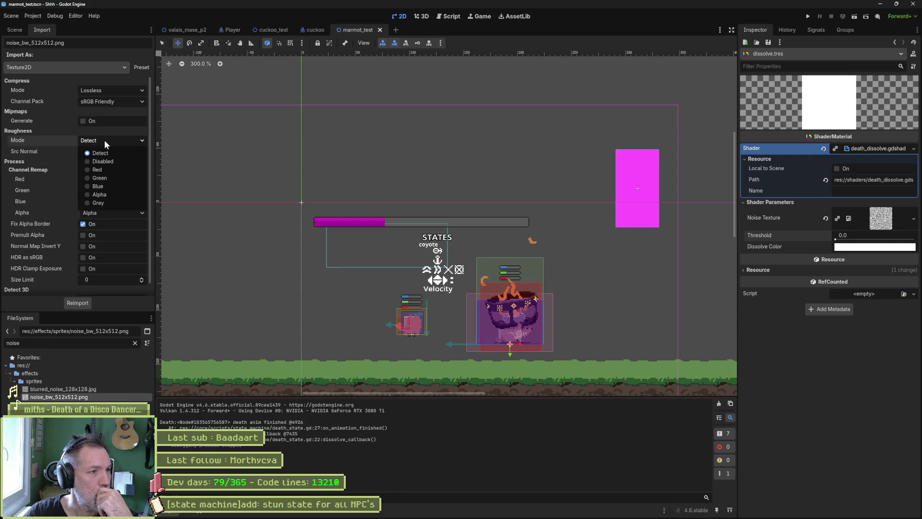
pyautogui.click(50, 139)
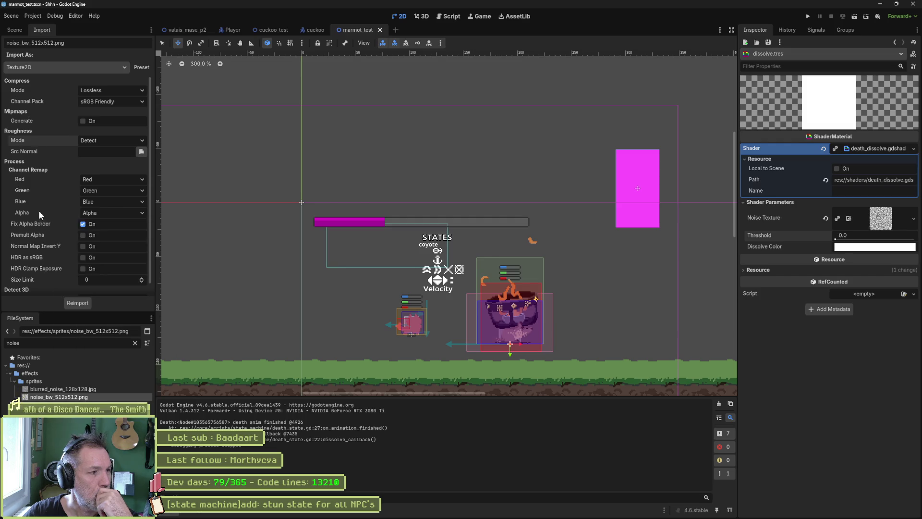
pyautogui.scroll(-1, 32, 179)
pyautogui.moveTo(31, 180)
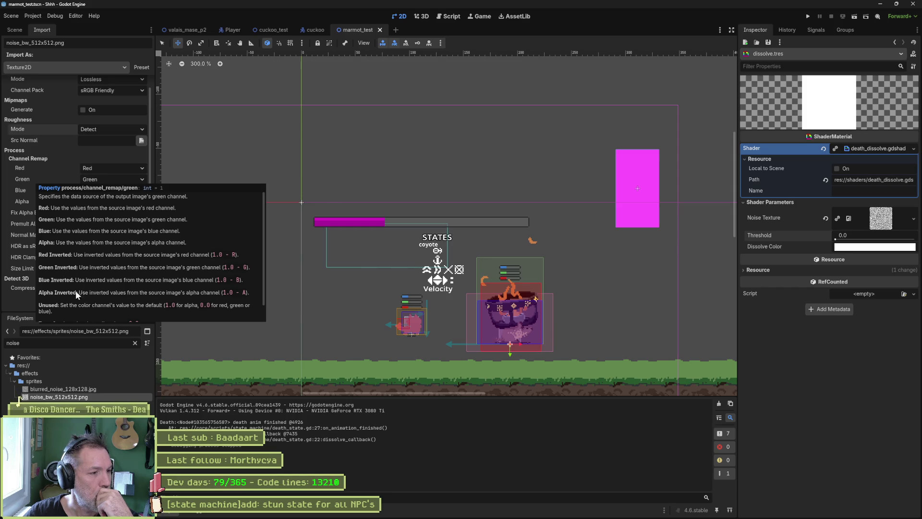
pyautogui.moveTo(116, 398)
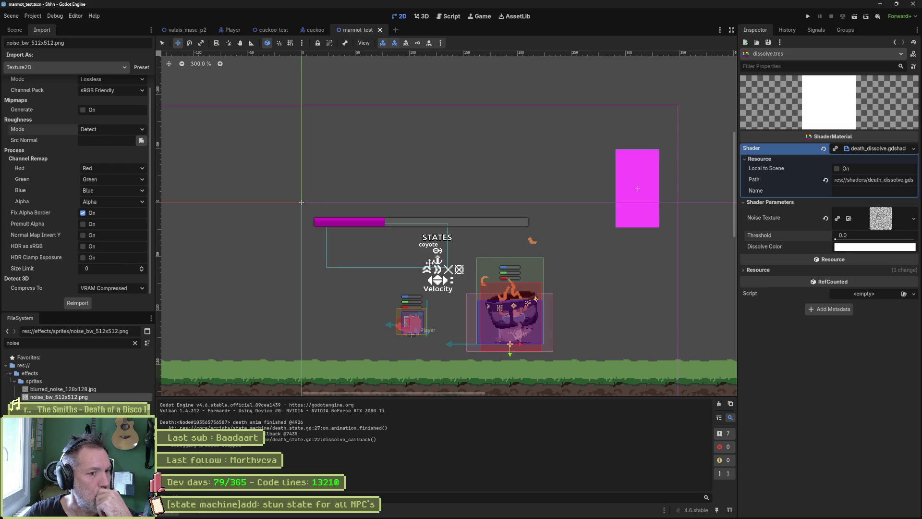
pyautogui.scroll(10, 513, 321)
pyautogui.scroll(-2, 455, 312)
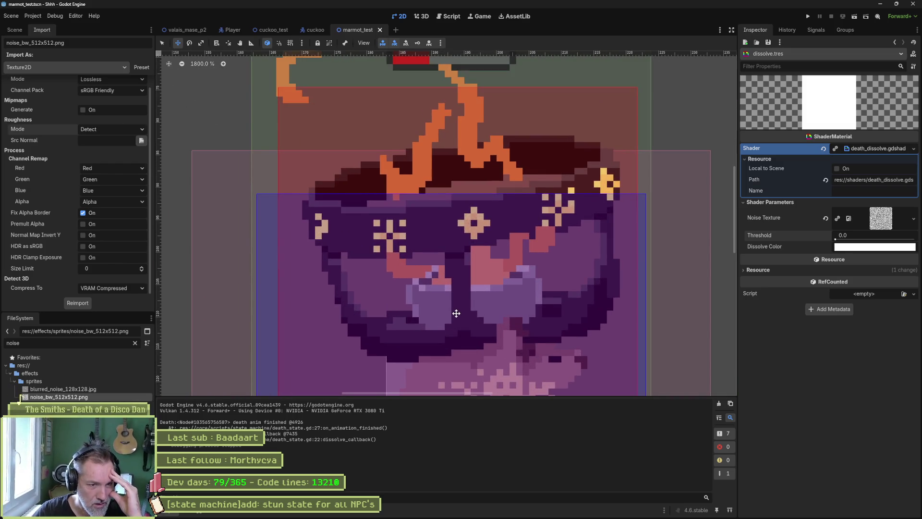
pyautogui.scroll(-4, 461, 307)
pyautogui.scroll(-3, 462, 304)
# - Try dropping the noise texture into the scene as a sprite, cancel it, and return to Gemini
pyautogui.moveTo(59, 397)
pyautogui.mouseDown()
pyautogui.moveTo(462, 260)
pyautogui.moveTo(477, 264)
pyautogui.mouseUp()
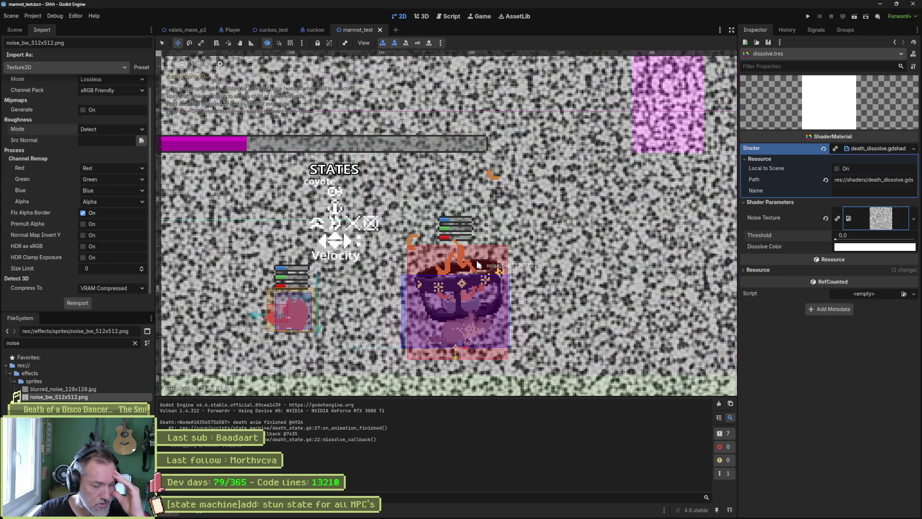
pyautogui.press('Escape')
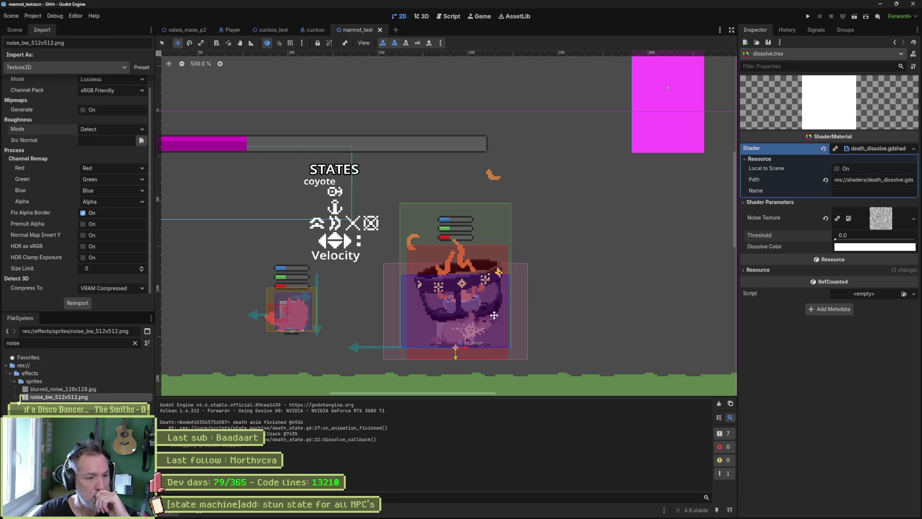
pyautogui.moveTo(518, 512)
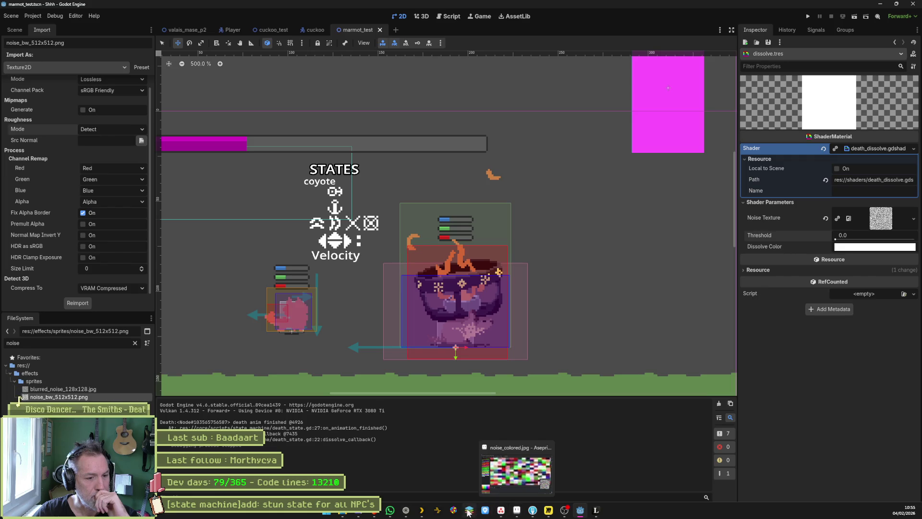
pyautogui.click(406, 510)
# - Ask Gemini to regenerate the noise image with only pure black or white pixels, no grey
pyautogui.click(397, 469)
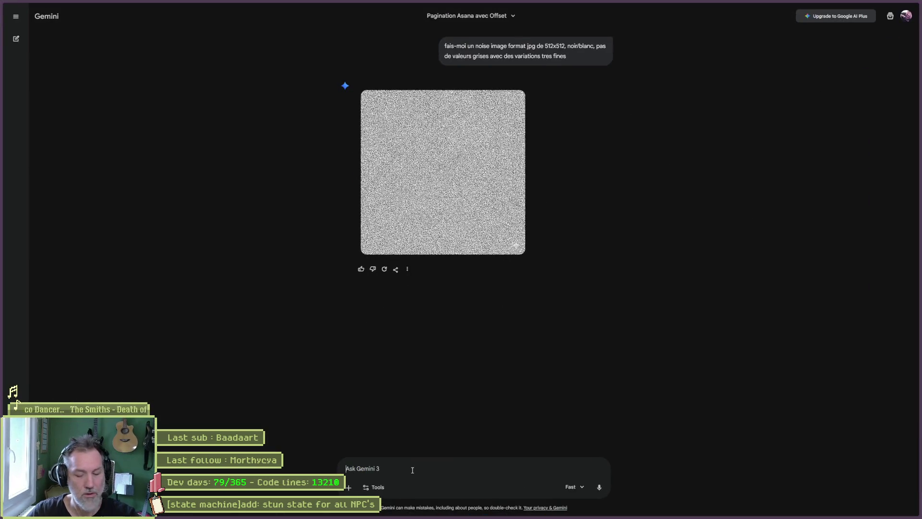
pyautogui.write('il z')
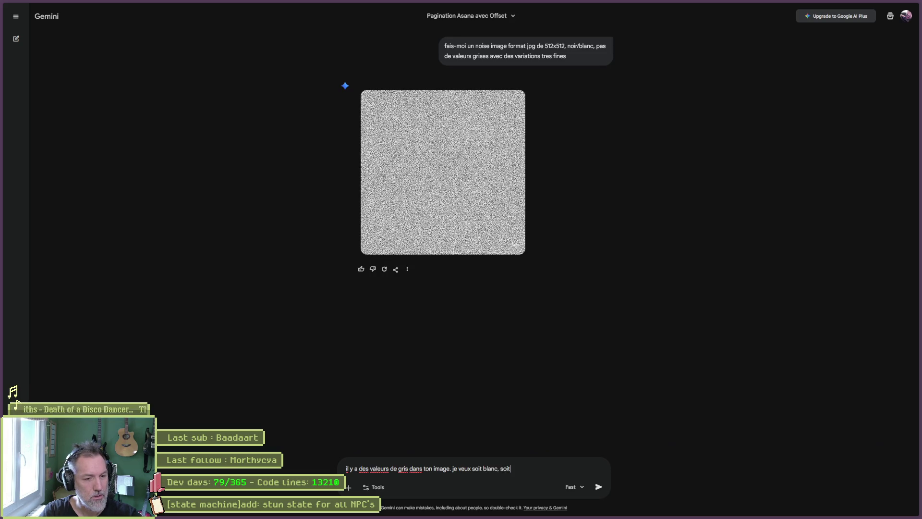
pyautogui.write('noir')
pyautogui.press('Return')
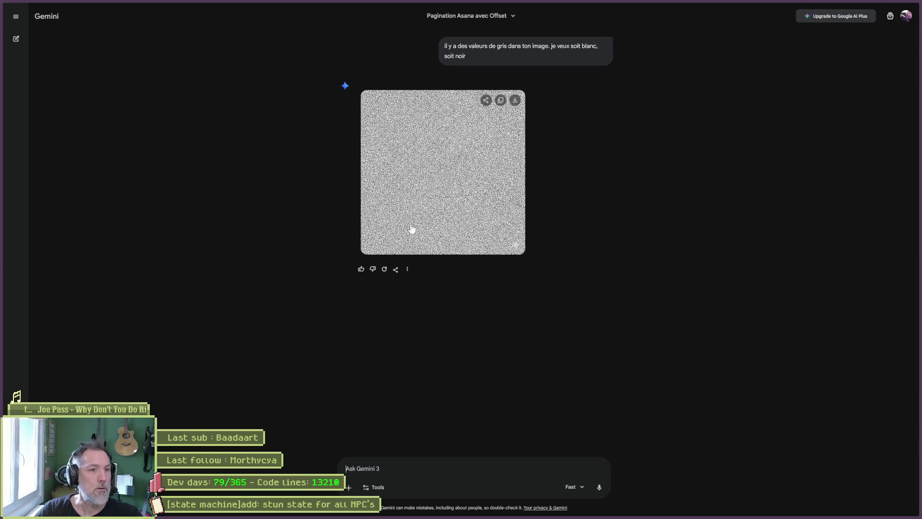
pyautogui.click(412, 211)
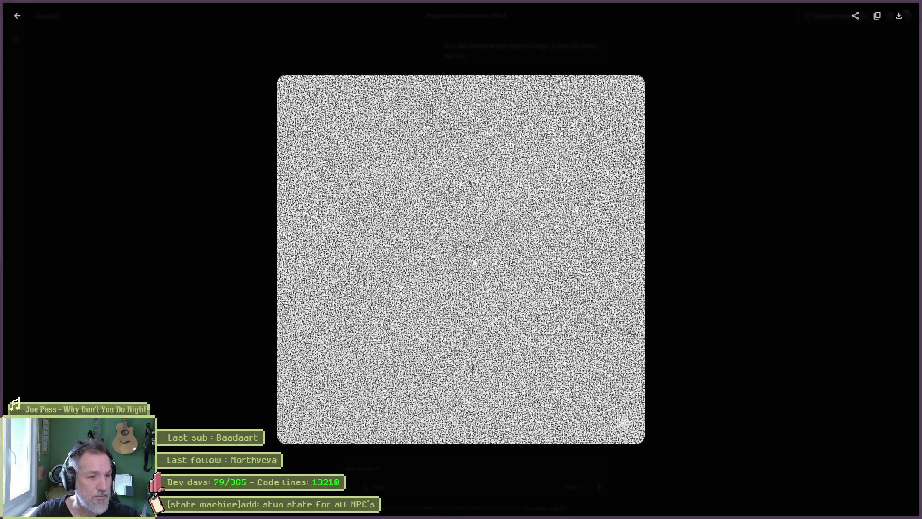
# - Download the new black-and-white noise image and inspect its pixels zoomed in
pyautogui.click(899, 15)
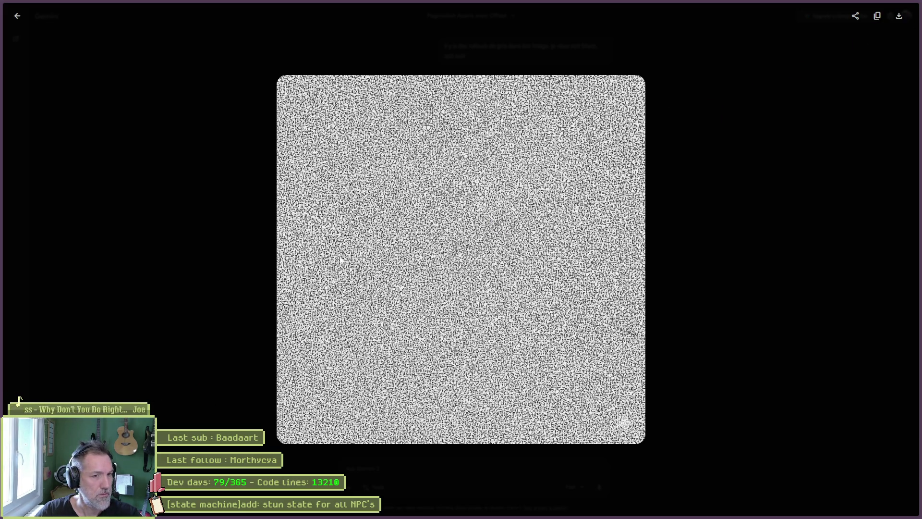
pyautogui.moveTo(20, 398)
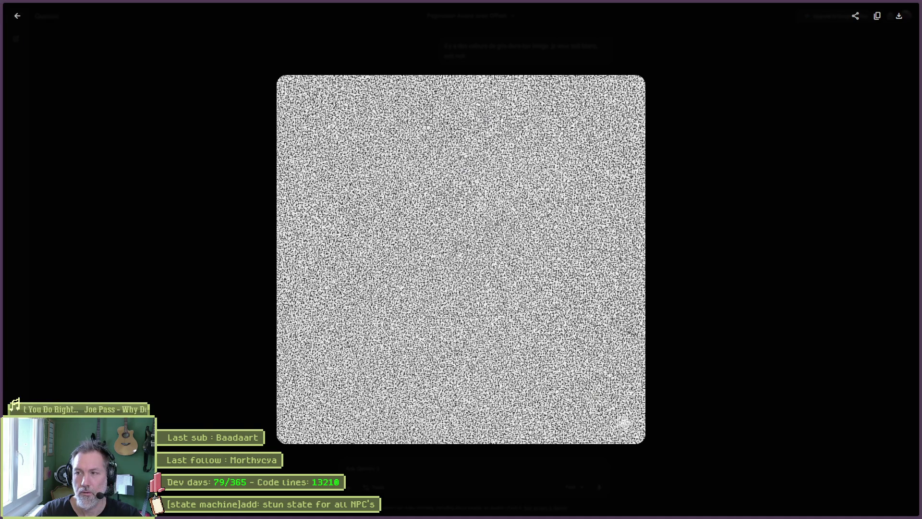
pyautogui.scroll(10, 473, 178)
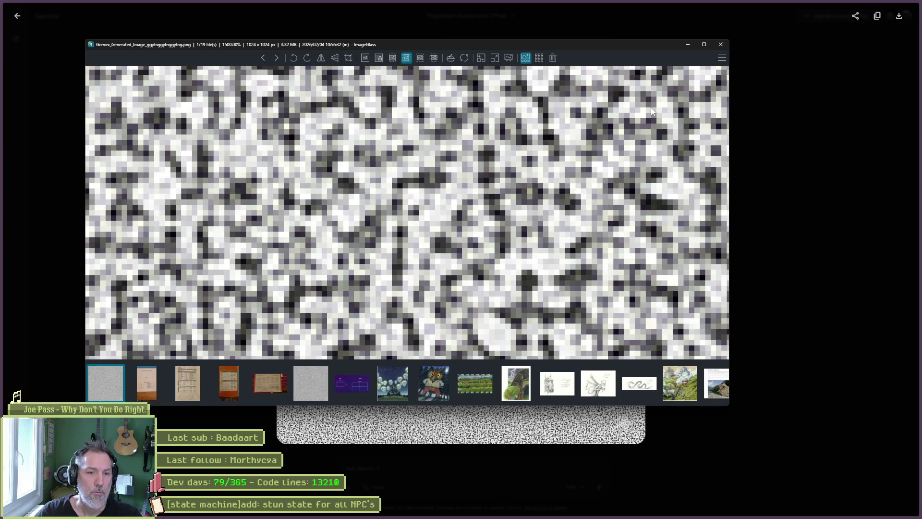
pyautogui.click(721, 45)
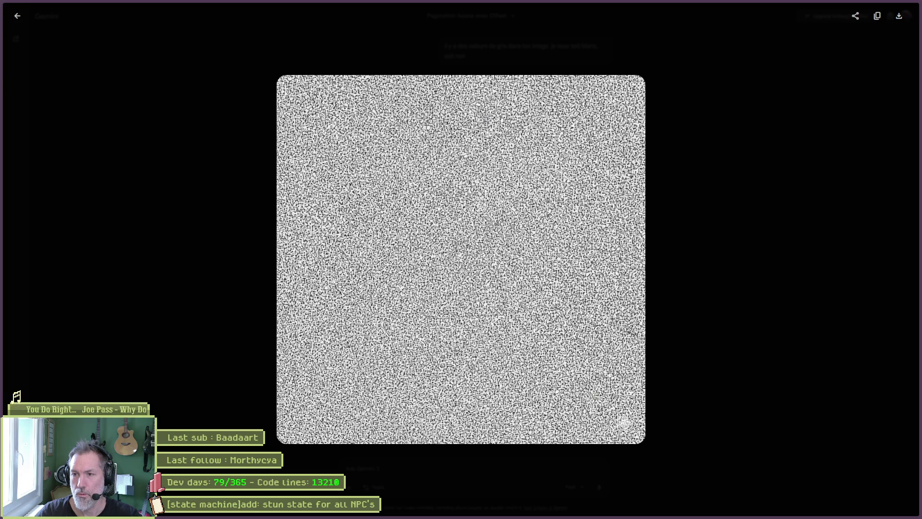
pyautogui.click(882, 12)
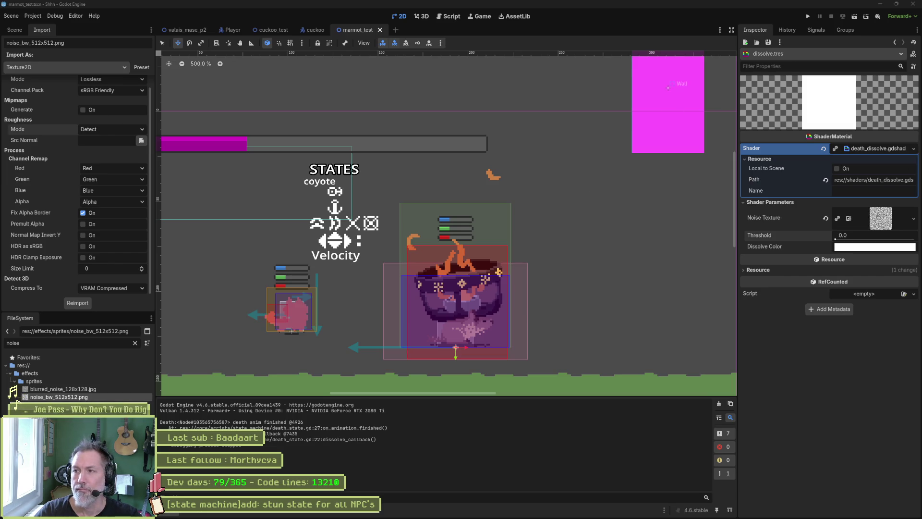
# - Maximise Krita with the 1024×1024 noise PNG and bring up the Background layer's Add menu
pyautogui.click(909, 216)
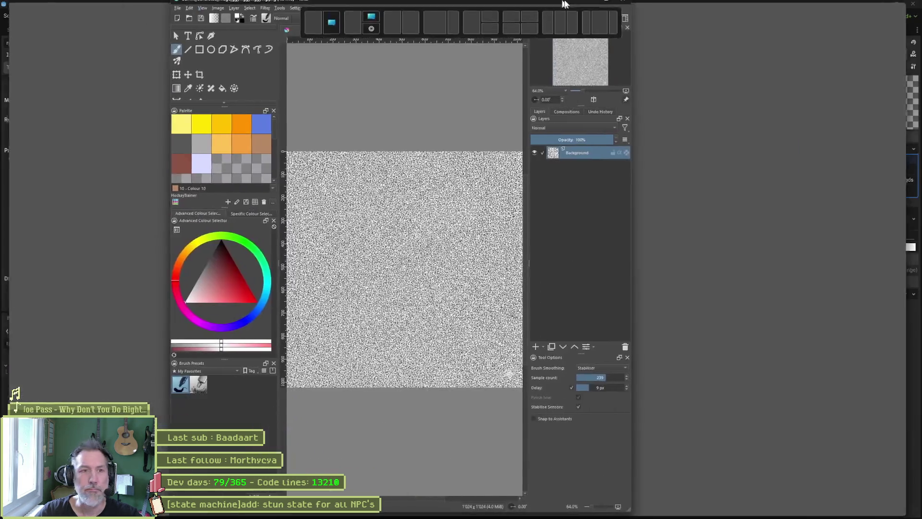
pyautogui.moveTo(564, 3); pyautogui.dragTo(564, 4)
pyautogui.scroll(8, 377, 234)
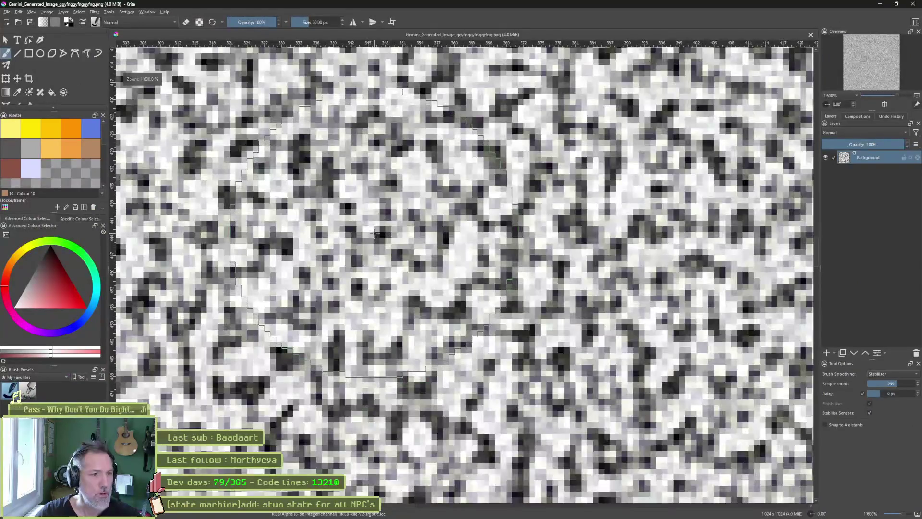
pyautogui.scroll(-2, 377, 234)
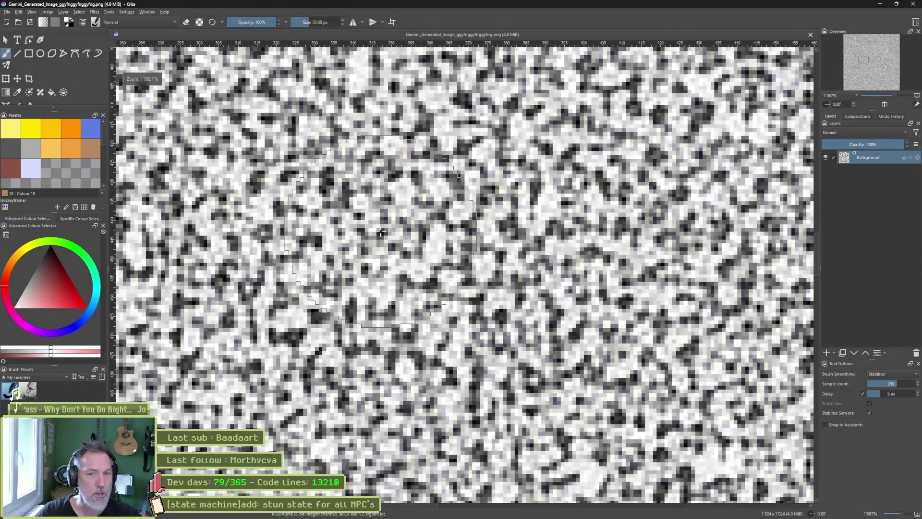
pyautogui.rightClick(875, 160)
pyautogui.moveTo(879, 300)
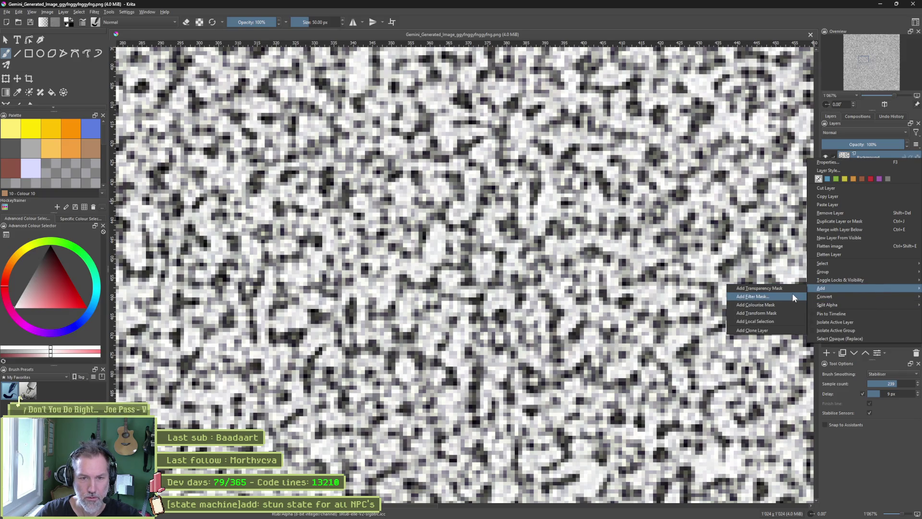
# - Add a filter mask to the Background layer, switching from Levels to Threshold at level 128
pyautogui.click(794, 297)
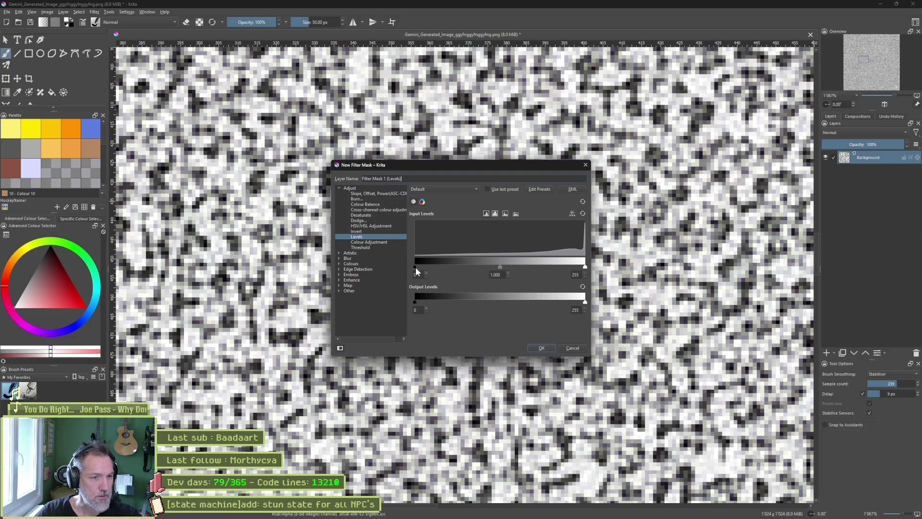
pyautogui.moveTo(416, 268)
pyautogui.mouseDown()
pyautogui.moveTo(470, 261)
pyautogui.moveTo(594, 272)
pyautogui.moveTo(488, 267)
pyautogui.mouseUp()
pyautogui.moveTo(585, 267)
pyautogui.mouseDown()
pyautogui.moveTo(527, 266)
pyautogui.moveTo(643, 266)
pyautogui.mouseUp()
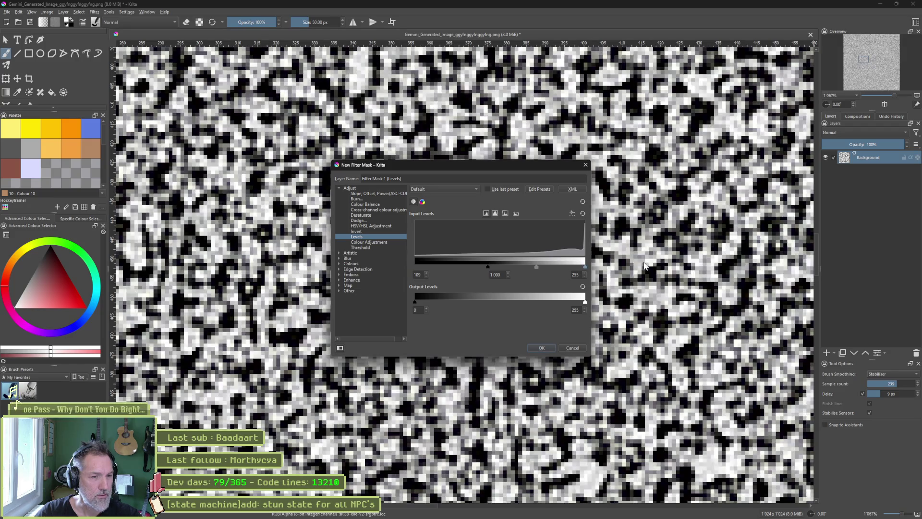
pyautogui.moveTo(488, 267); pyautogui.dragTo(393, 268)
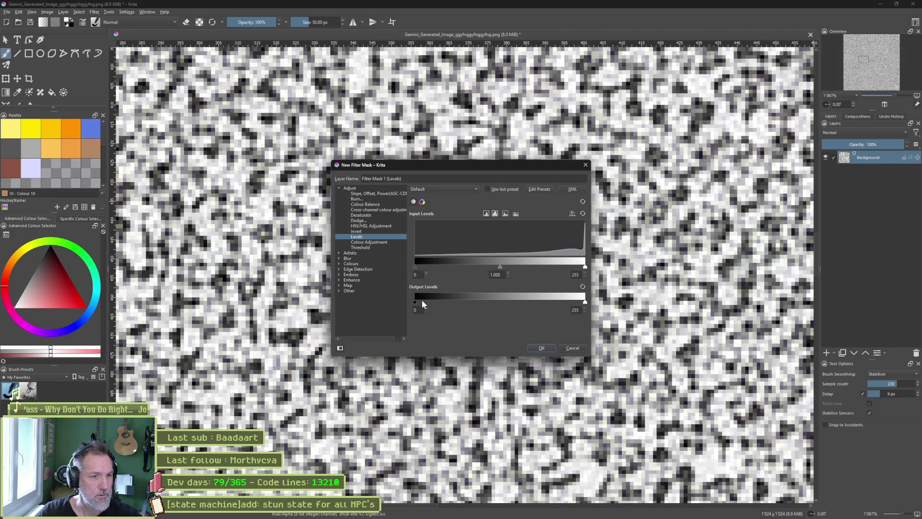
pyautogui.moveTo(415, 302)
pyautogui.mouseDown()
pyautogui.moveTo(511, 295)
pyautogui.moveTo(354, 295)
pyautogui.mouseUp()
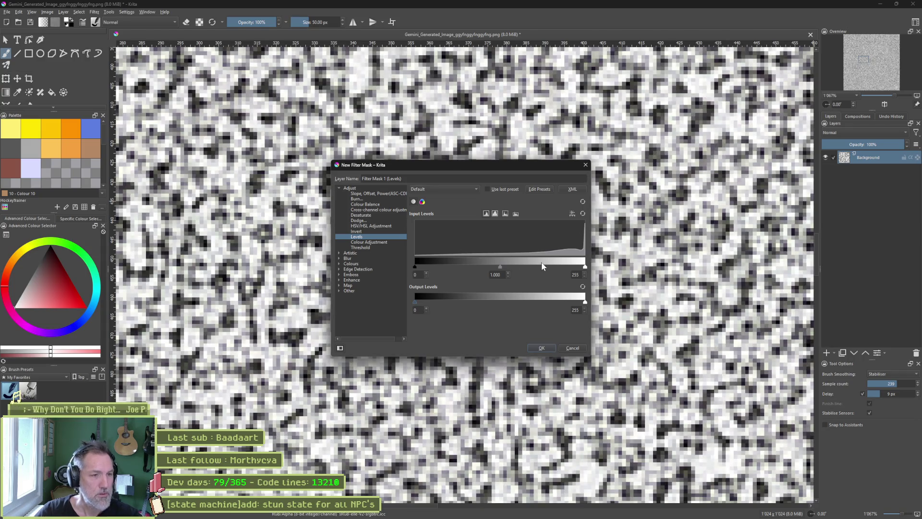
pyautogui.click(367, 248)
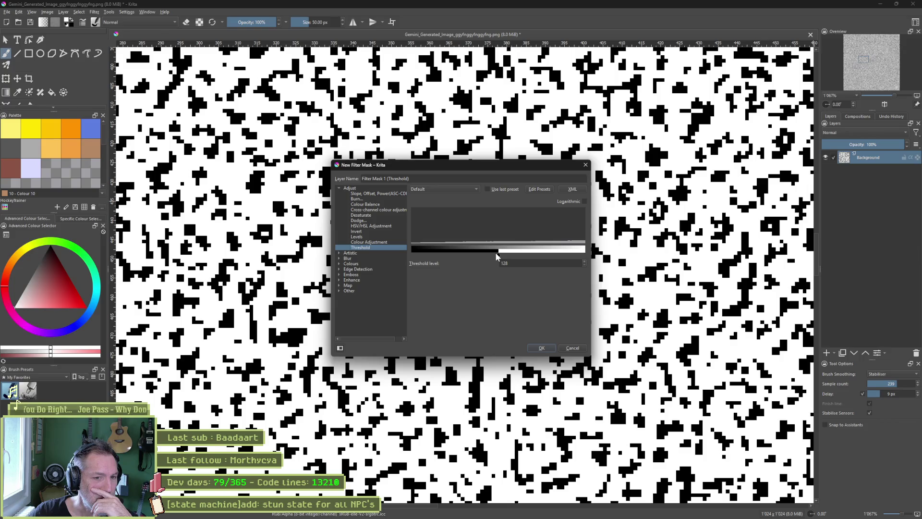
pyautogui.click(538, 345)
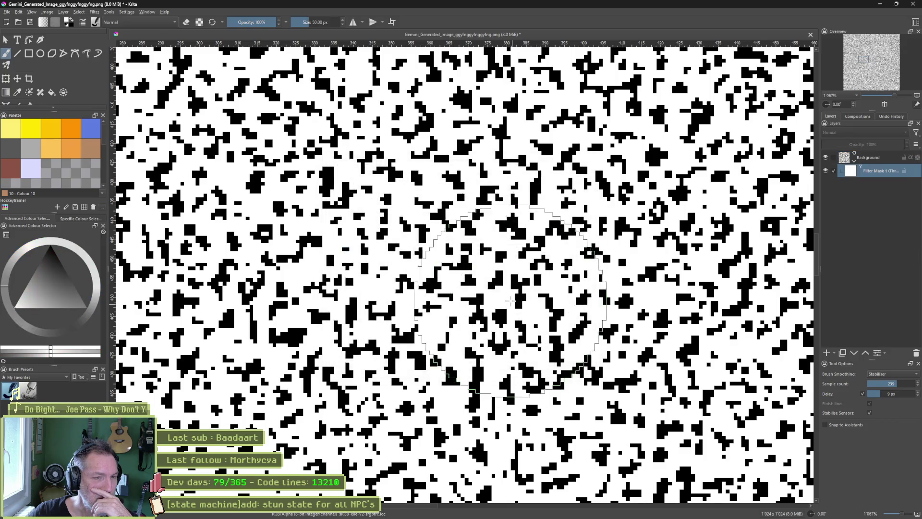
# - Start Save As and browse to the repositories/Shhh/effects/sprites folder
pyautogui.scroll(-6, 520, 302)
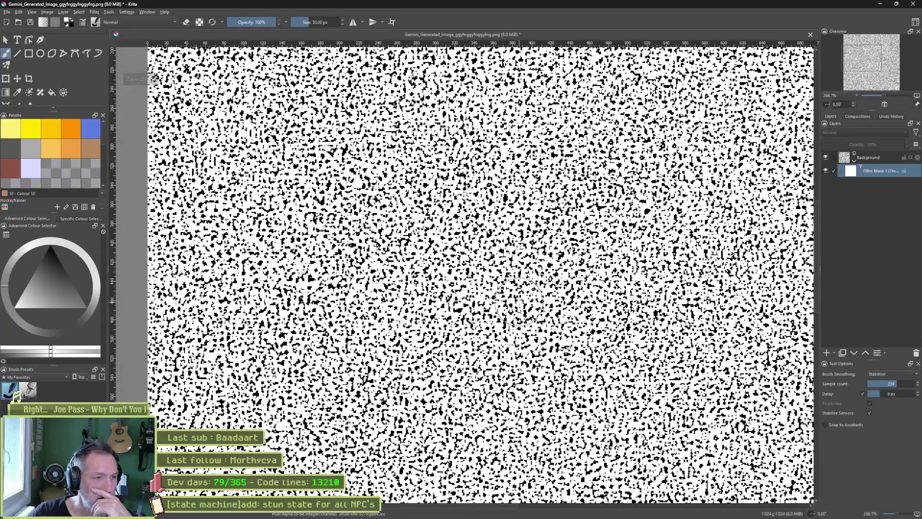
pyautogui.scroll(-1, 519, 303)
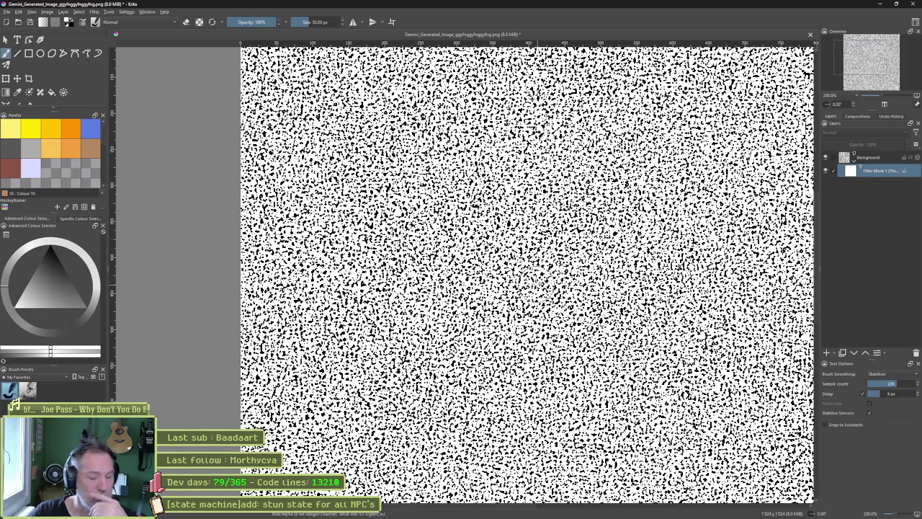
pyautogui.hotkey('ctrl', 'shift', 's')
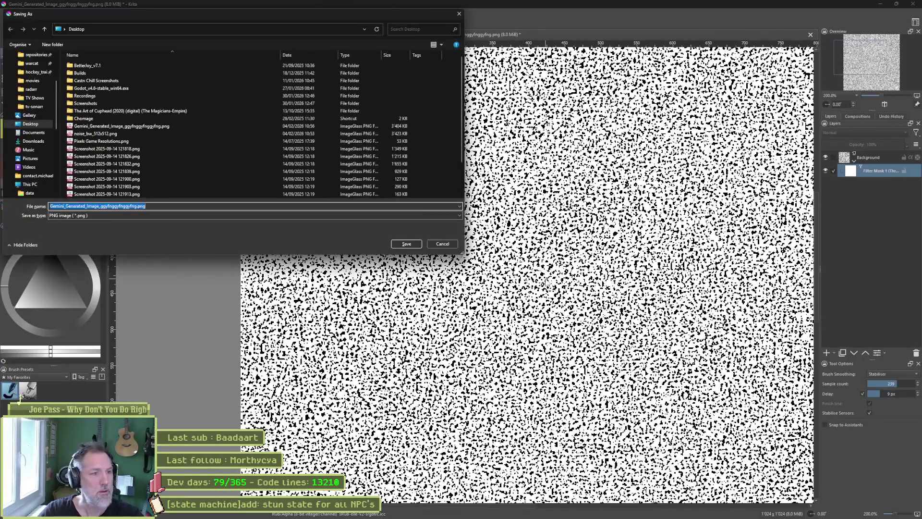
pyautogui.click(116, 29)
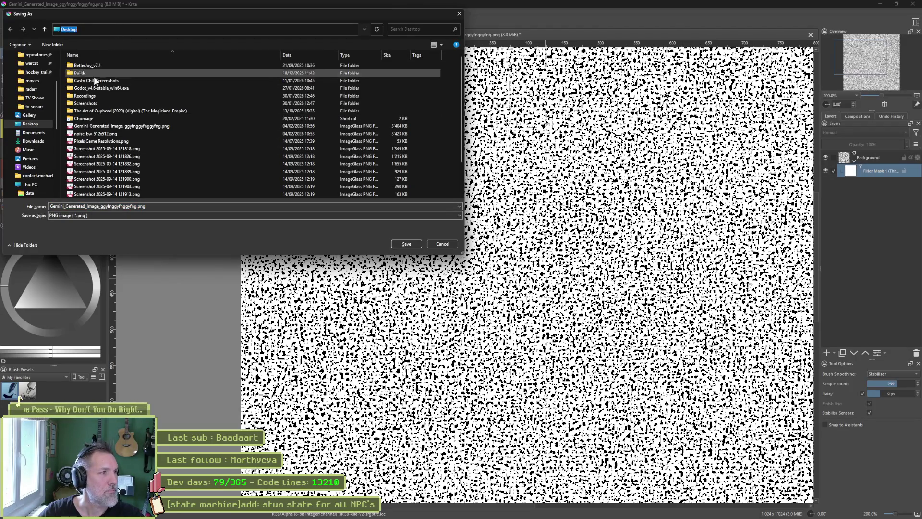
pyautogui.scroll(3, 39, 111)
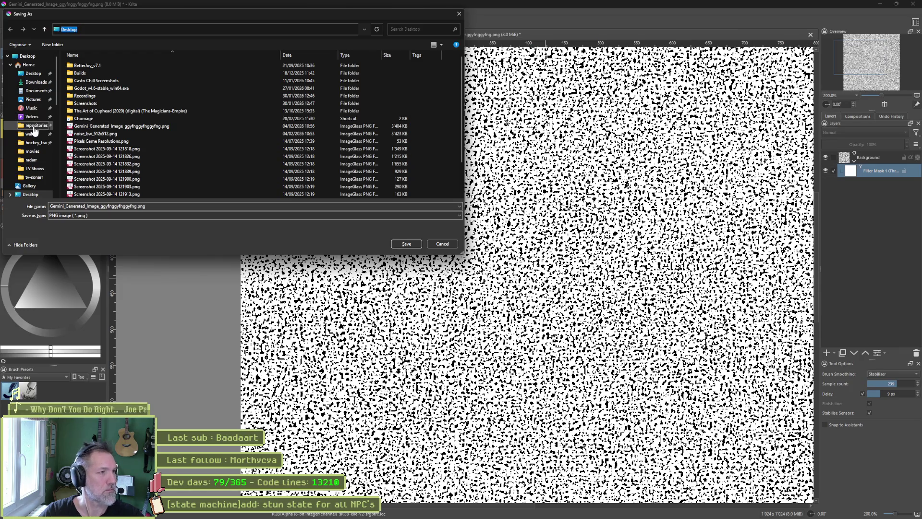
pyautogui.click(38, 126)
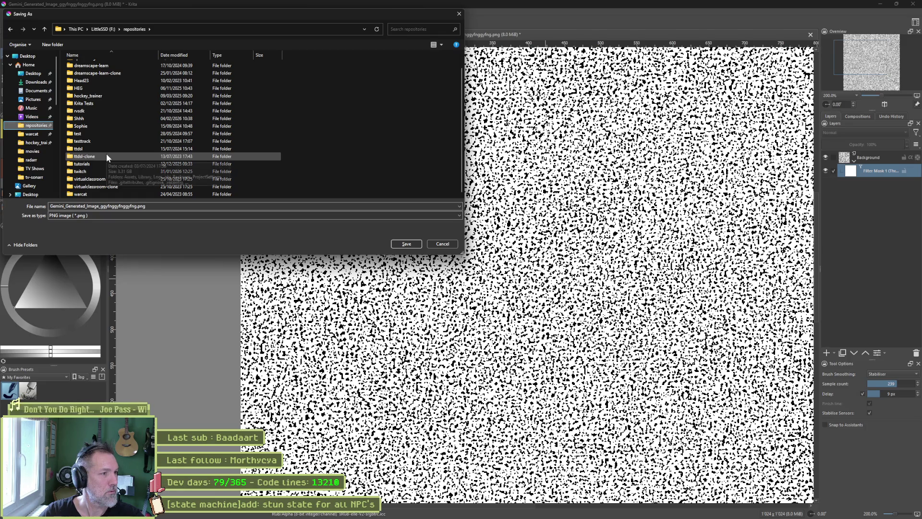
pyautogui.doubleClick(100, 119)
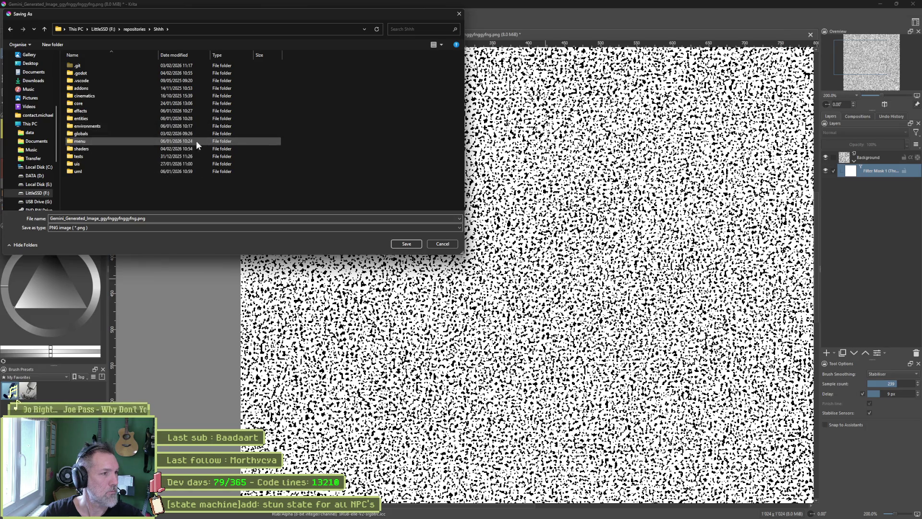
pyautogui.doubleClick(96, 108)
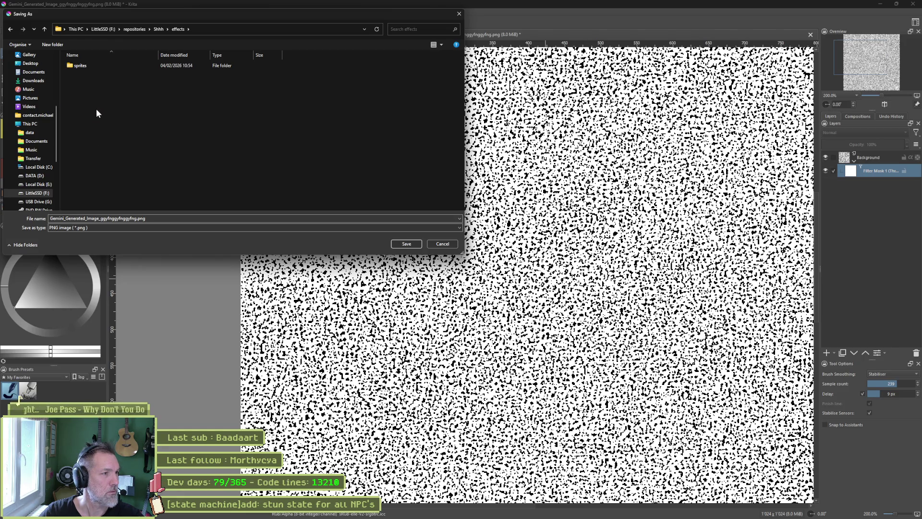
pyautogui.doubleClick(81, 66)
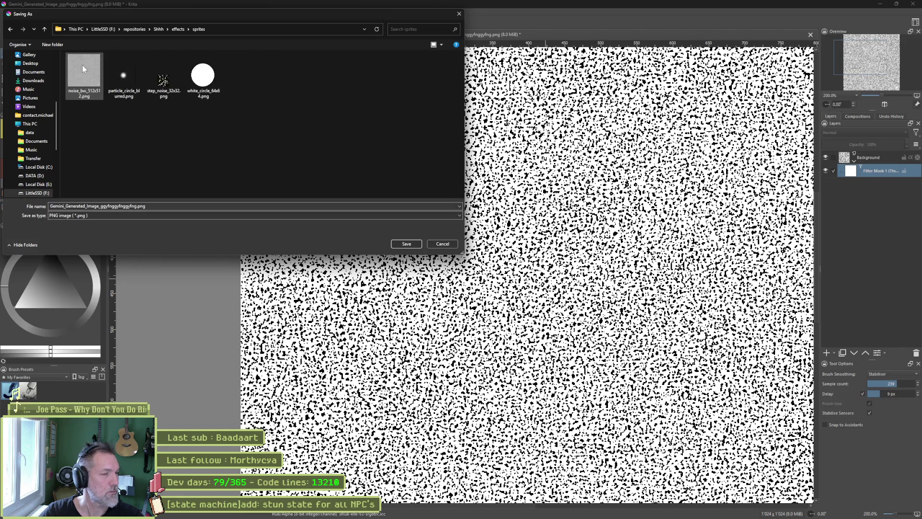
# - Name the file noise_black_white_512x512 and save it as a JPEG
pyautogui.click(89, 94)
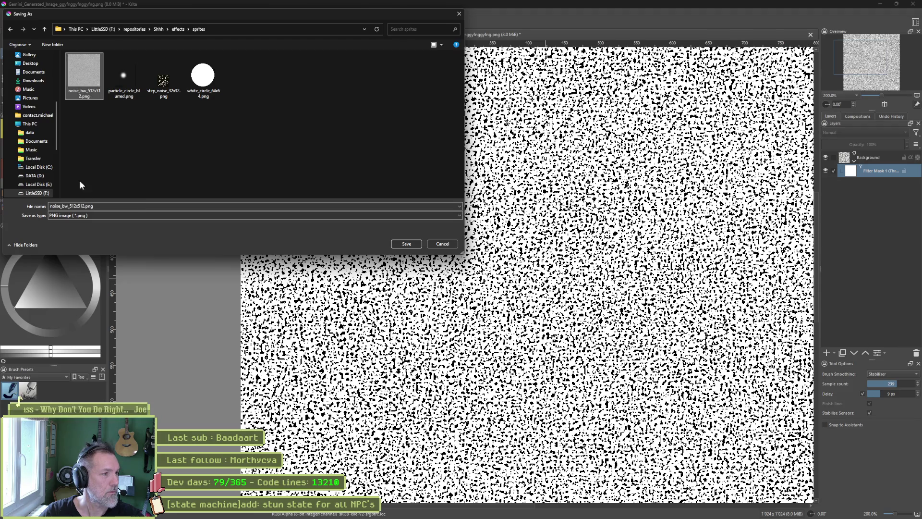
pyautogui.click(71, 206)
pyautogui.click(73, 207)
pyautogui.press('BackSpace')
pyautogui.write('lack_white')
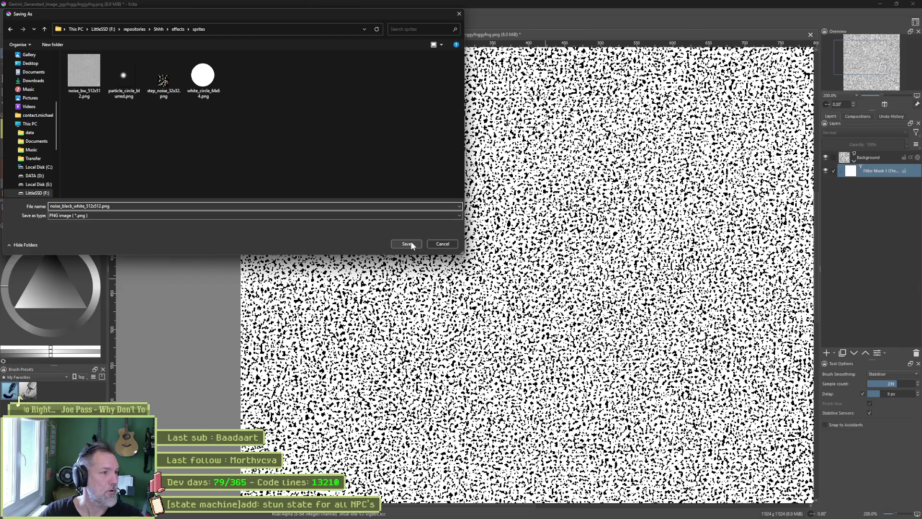
pyautogui.click(390, 215)
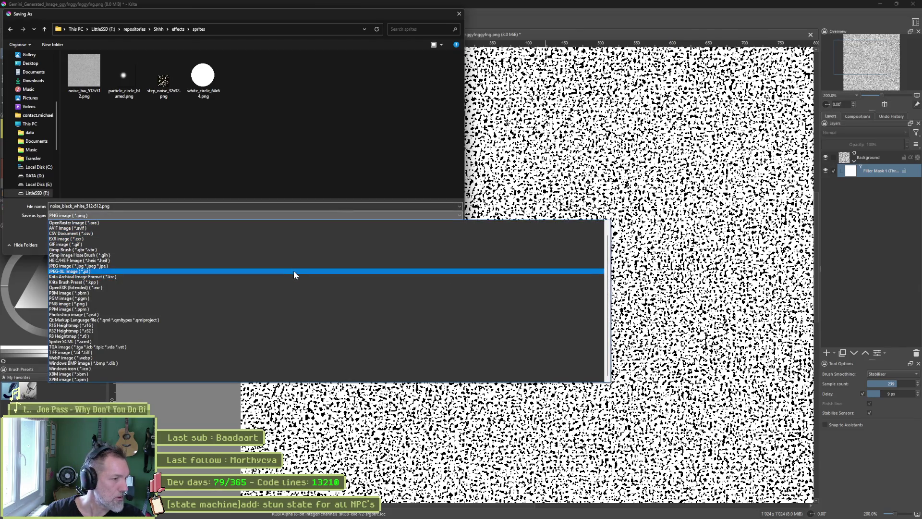
pyautogui.click(295, 265)
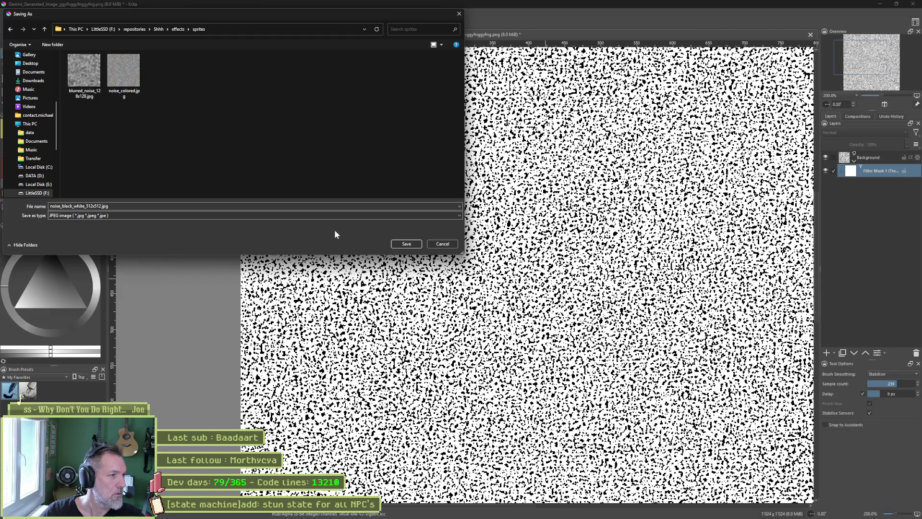
pyautogui.click(406, 244)
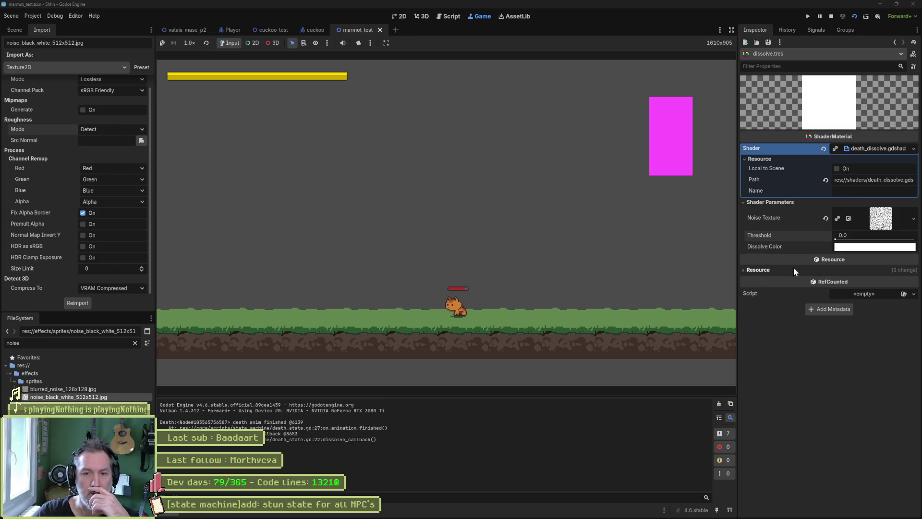
# - Set the dissolve material's Threshold shader parameter to 1.0
pyautogui.moveTo(855, 239)
pyautogui.mouseDown()
pyautogui.moveTo(917, 240)
pyautogui.moveTo(827, 242)
pyautogui.moveTo(915, 238)
pyautogui.mouseUp()
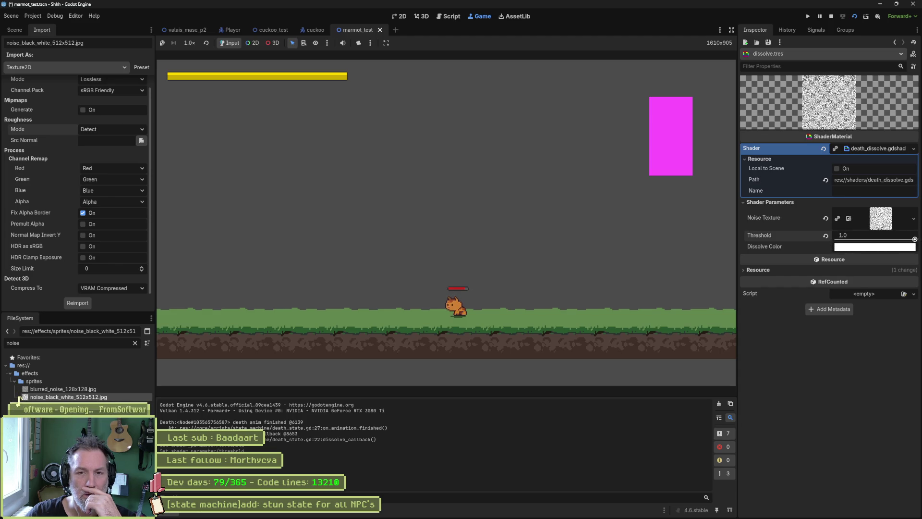
pyautogui.click(882, 240)
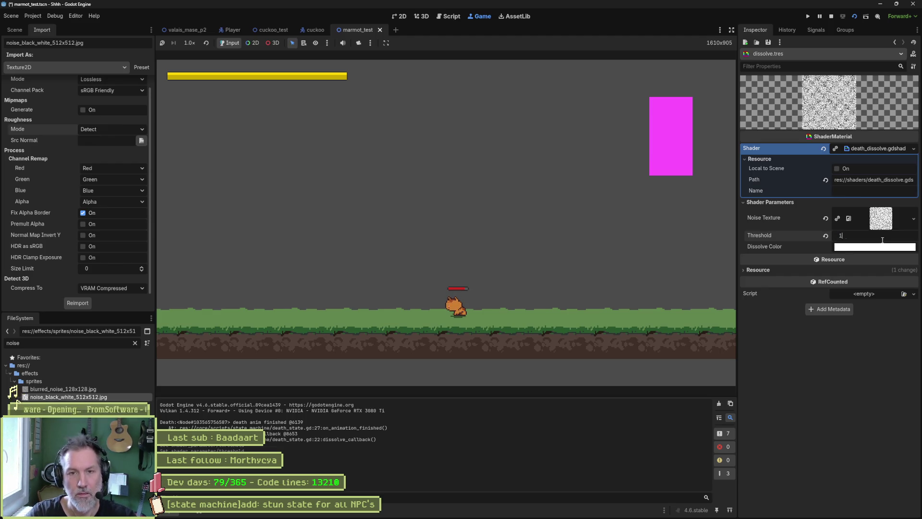
pyautogui.press('Return')
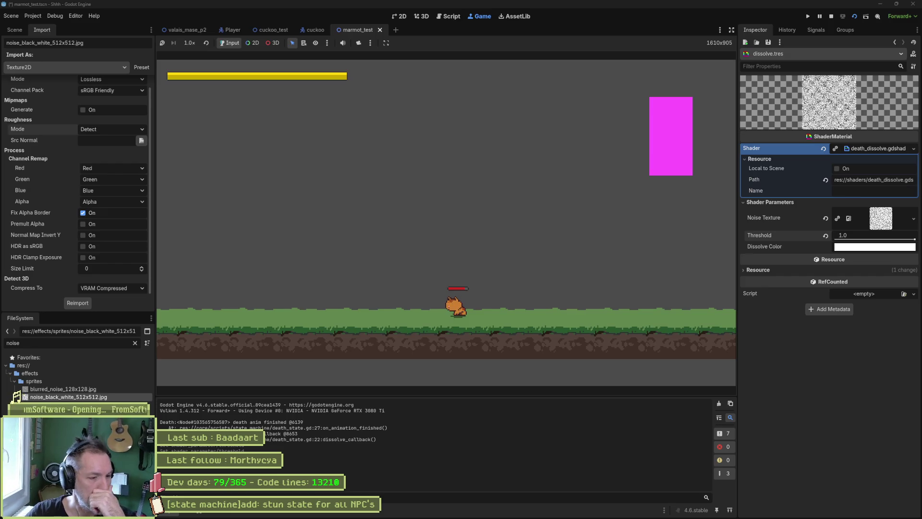
pyautogui.click(307, 510)
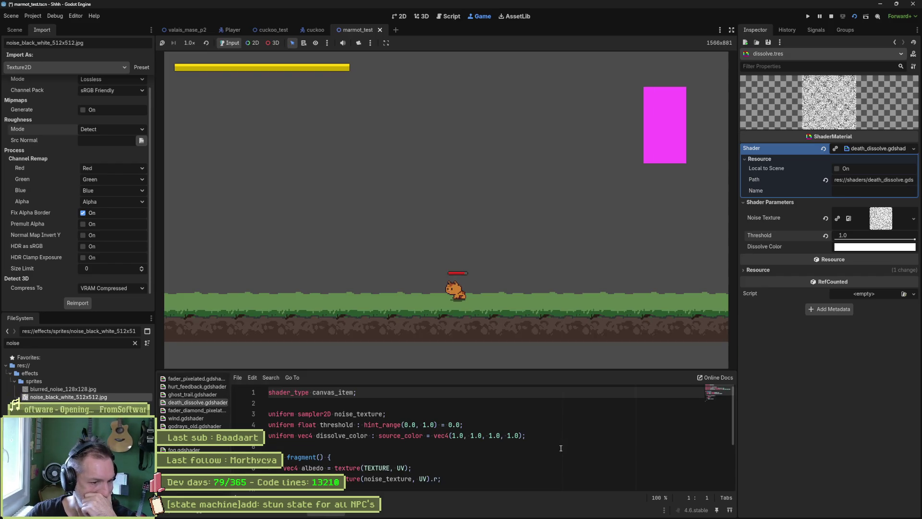
# - Scroll the death_dissolve shader to fragment() and place the caret on the noise texture sampling line
pyautogui.scroll(-1, 561, 449)
pyautogui.scroll(-1, 471, 449)
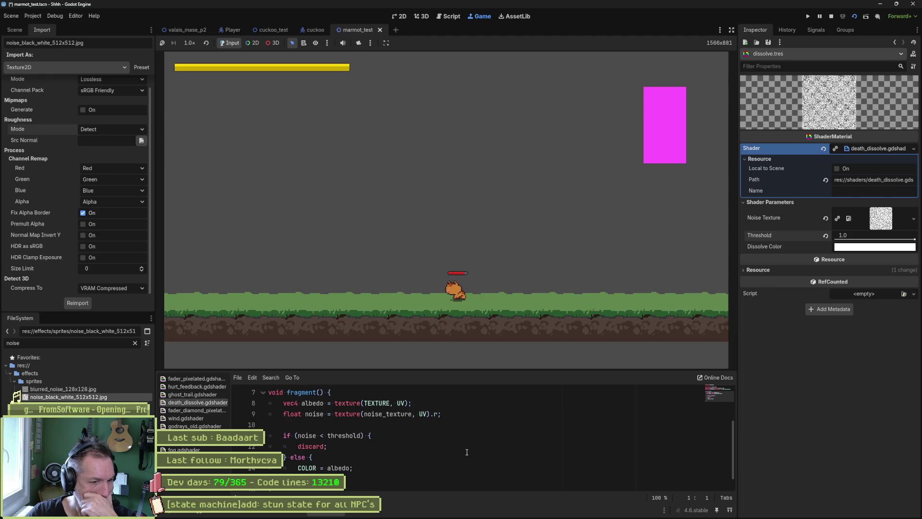
pyautogui.click(435, 414)
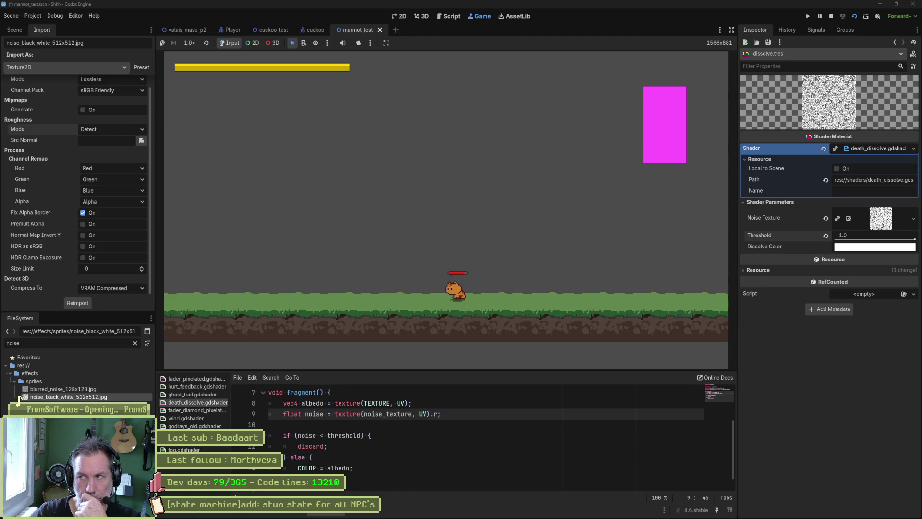
pyautogui.moveTo(20, 396); pyautogui.dragTo(18, 399)
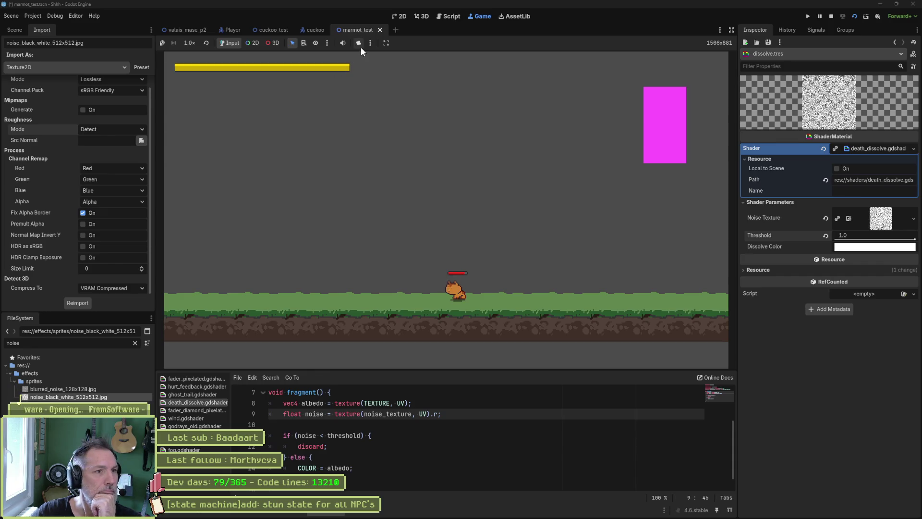
# - Open the character_controller script and resize the editor panels to give it more room
pyautogui.click(401, 17)
pyautogui.click(449, 17)
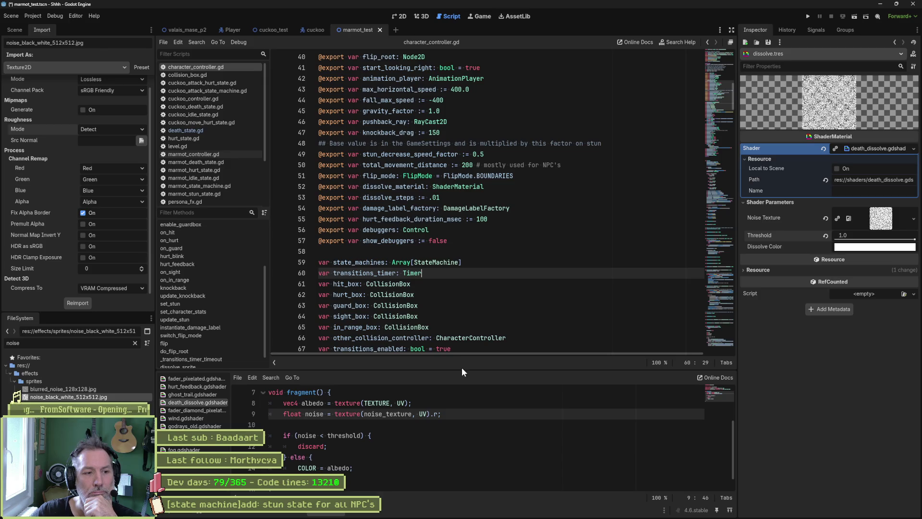
pyautogui.moveTo(476, 370); pyautogui.dragTo(478, 399)
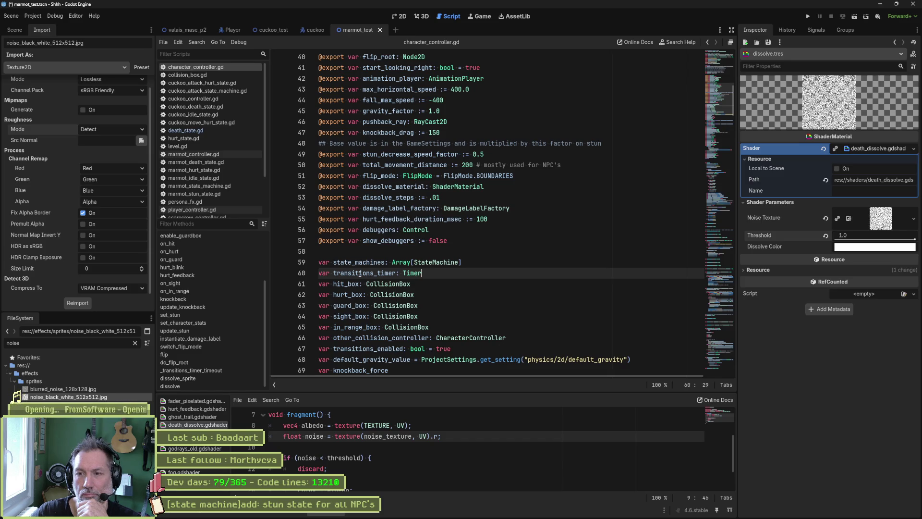
pyautogui.moveTo(156, 185)
pyautogui.mouseDown()
pyautogui.moveTo(99, 185)
pyautogui.moveTo(128, 185)
pyautogui.mouseUp()
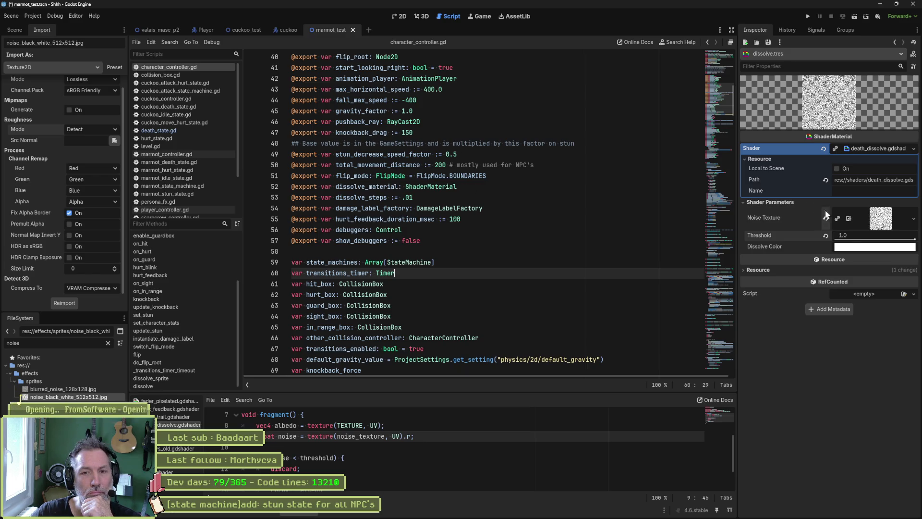
# - Check the material's noise texture file, then save the marmot_test scene
pyautogui.click(875, 226)
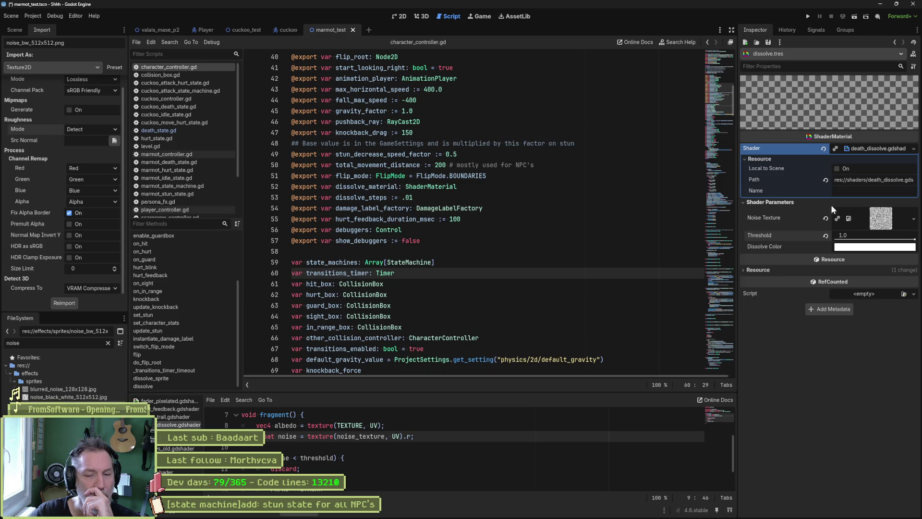
pyautogui.click(489, 257)
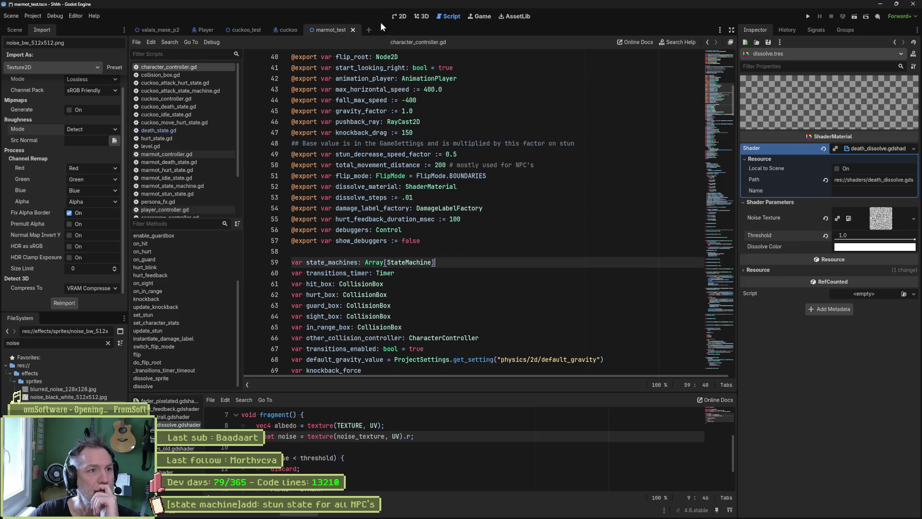
pyautogui.hotkey('ctrl', 's')
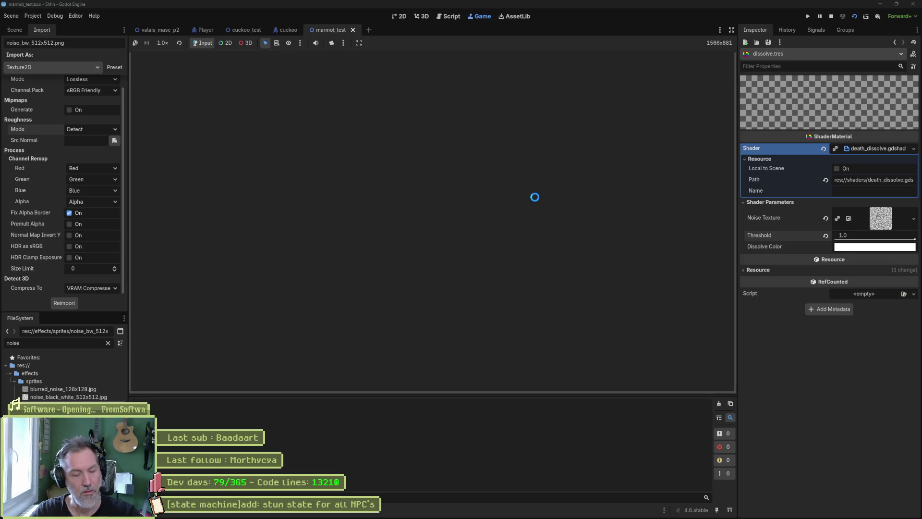
# - Playtest marmot_test, walking the cat right to kill the marmot, then stop the game with F8
pyautogui.press('d')
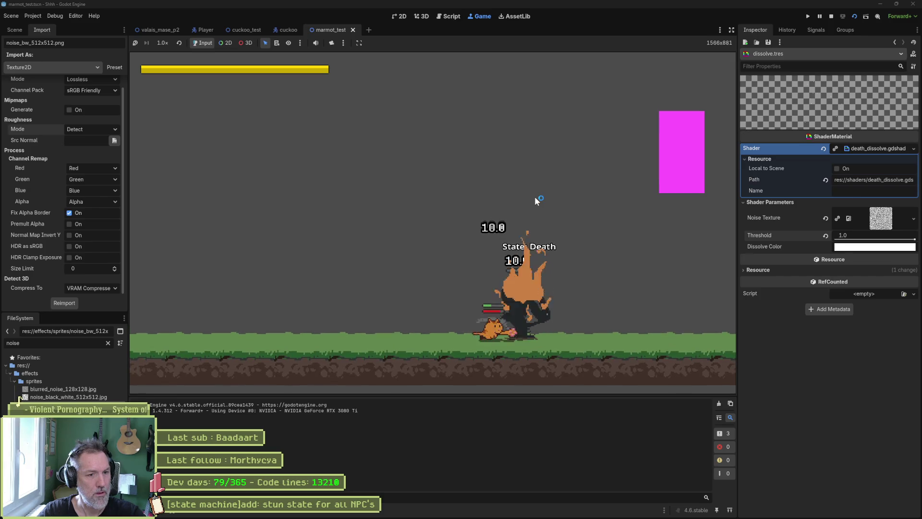
pyautogui.press('a')
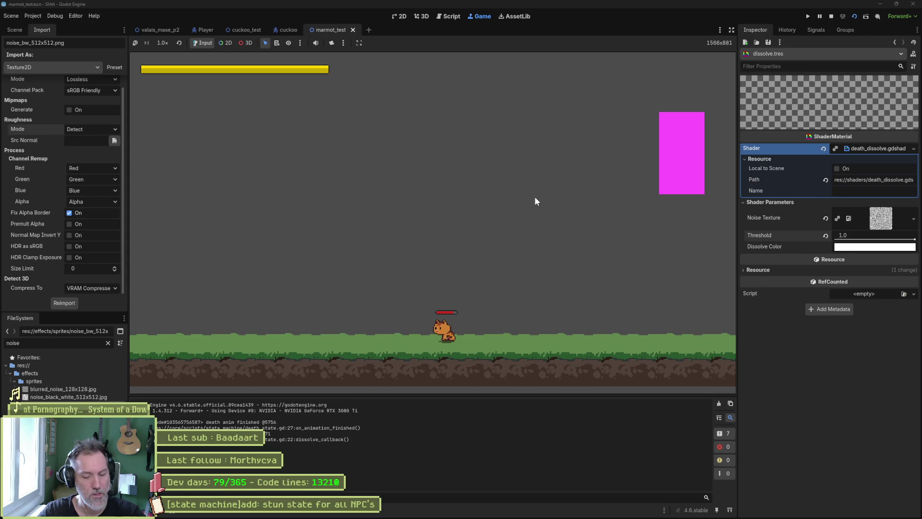
pyautogui.press('F8')
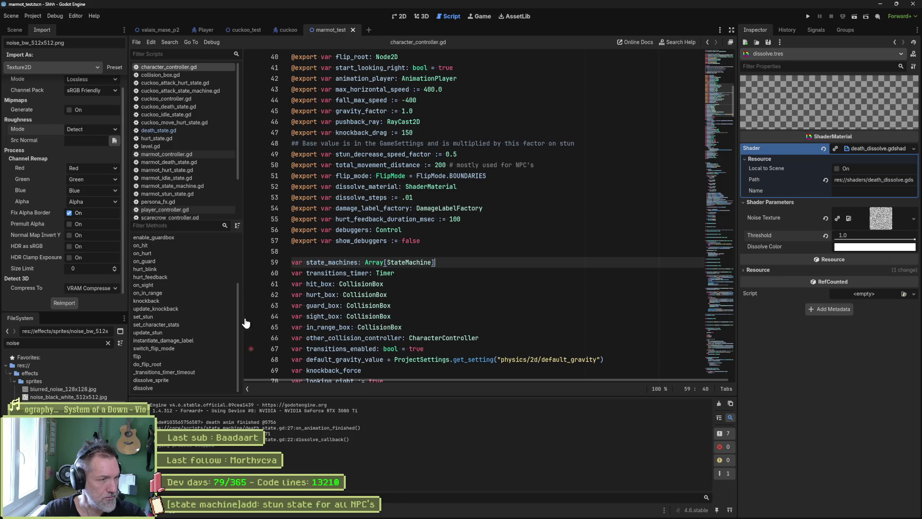
pyautogui.click(180, 132)
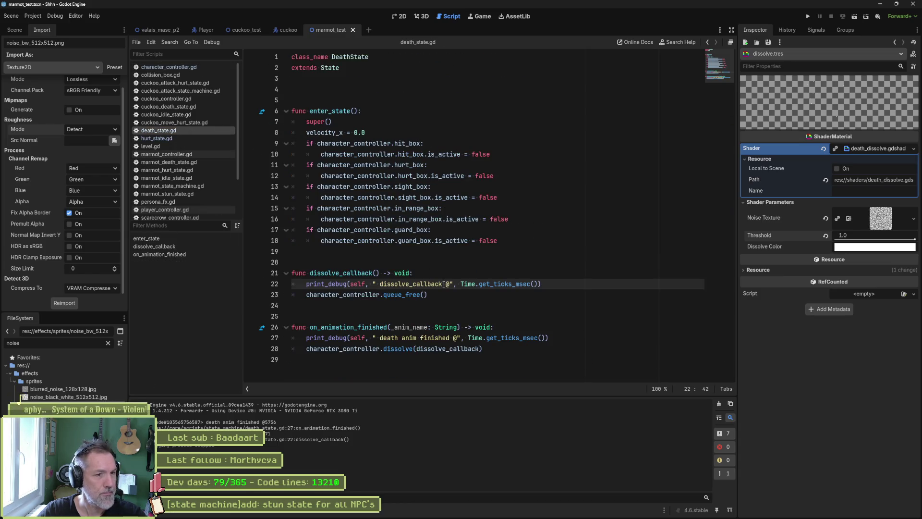
# - Delete the print_debug lines in dissolve_callback and on_animation_finished
pyautogui.hotkey('ctrl', 'shift', 'k')
pyautogui.click(435, 327)
pyautogui.hotkey('ctrl', 'shift', 'k')
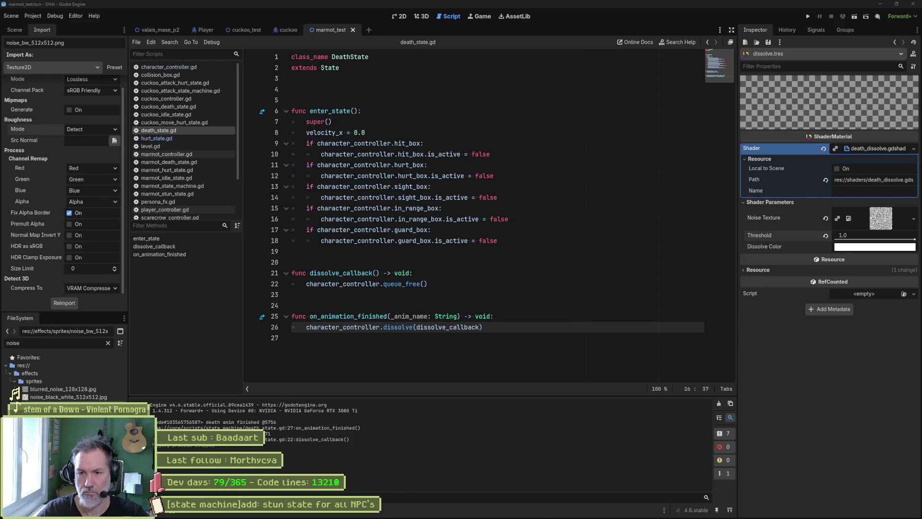
pyautogui.moveTo(557, 516)
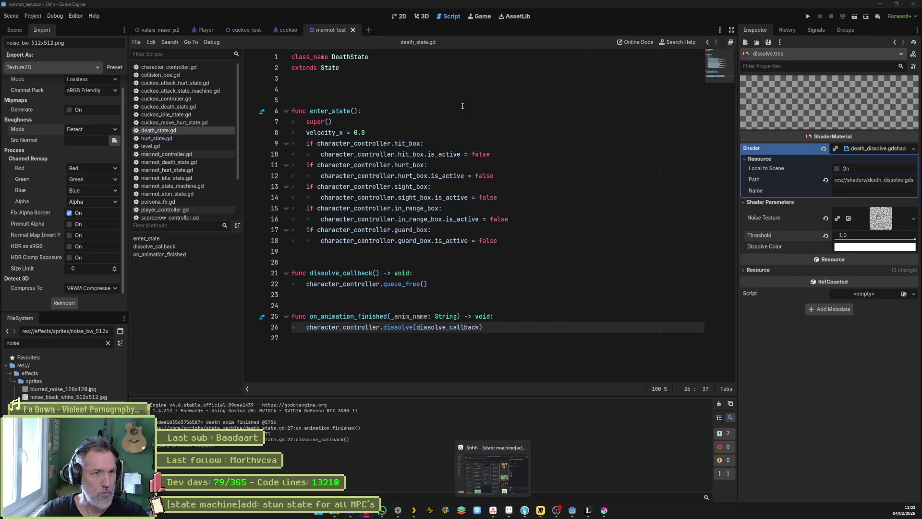
pyautogui.click(242, 30)
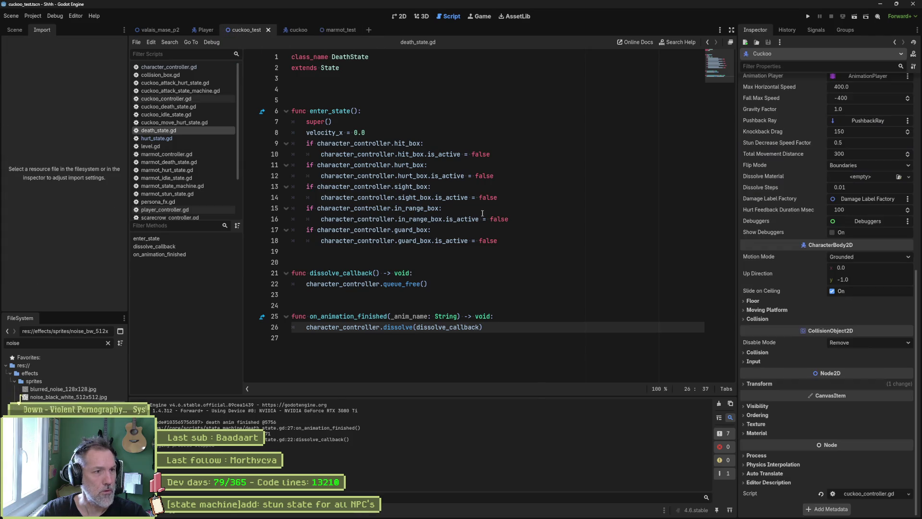
# - Run and stop a test, then drag the Cuckoo up and left in the cuckoo_test scene
pyautogui.press('F6')
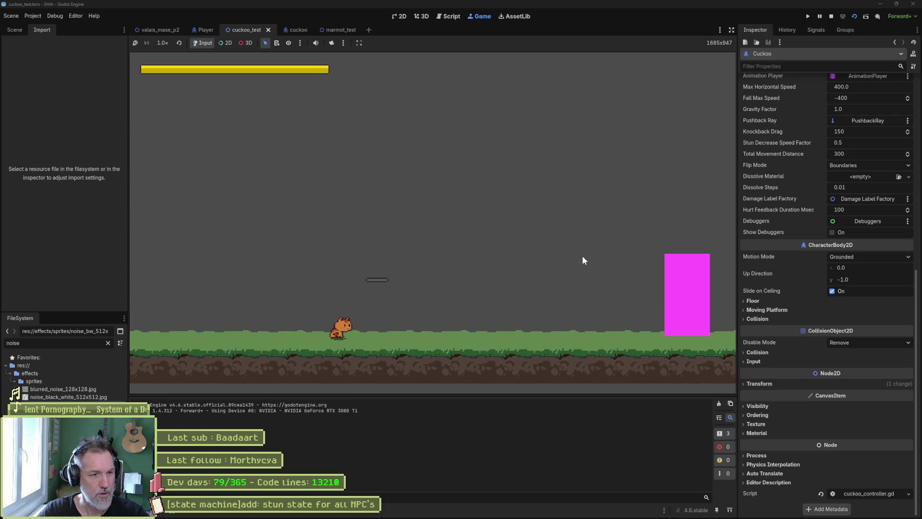
pyautogui.press('F8')
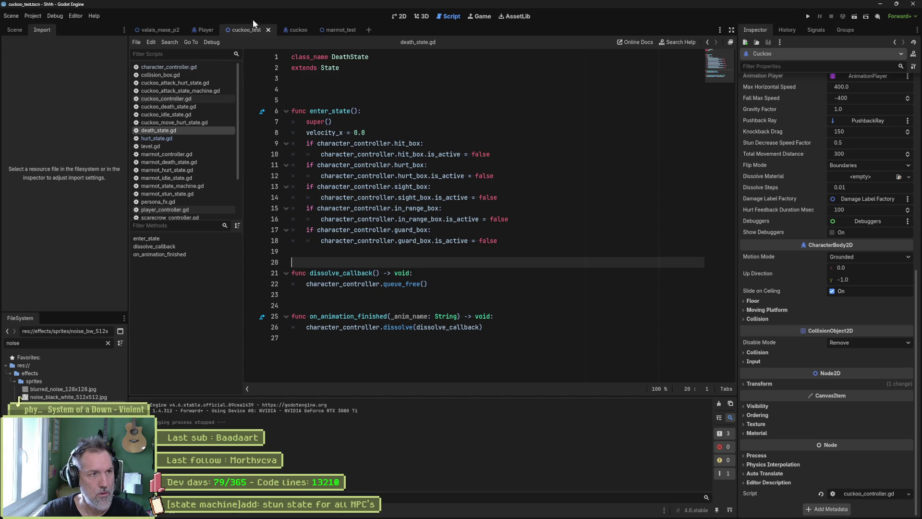
pyautogui.click(338, 30)
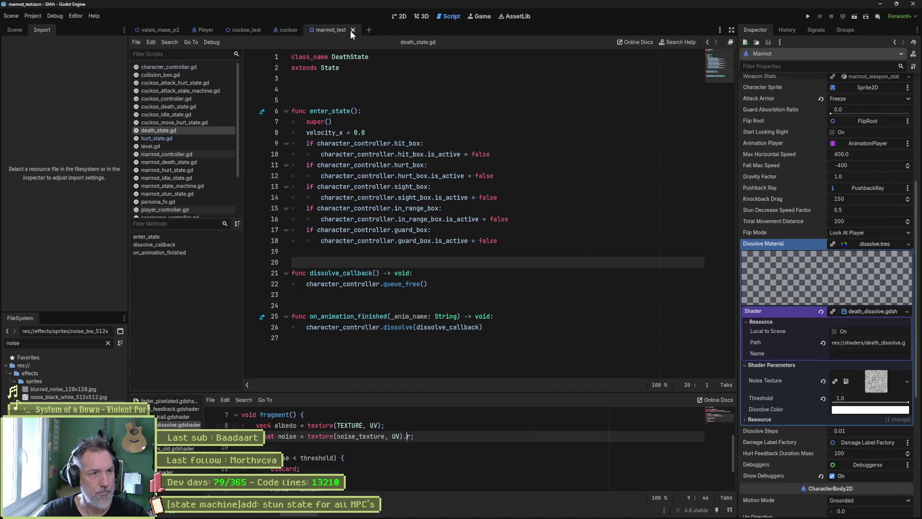
pyautogui.click(241, 29)
pyautogui.click(398, 16)
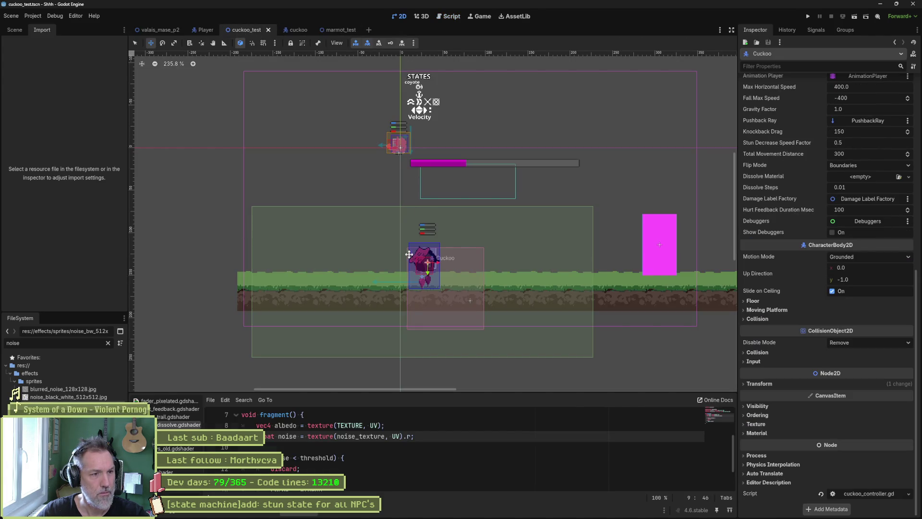
pyautogui.moveTo(427, 270)
pyautogui.mouseDown()
pyautogui.moveTo(431, 235)
pyautogui.moveTo(406, 235)
pyautogui.mouseUp()
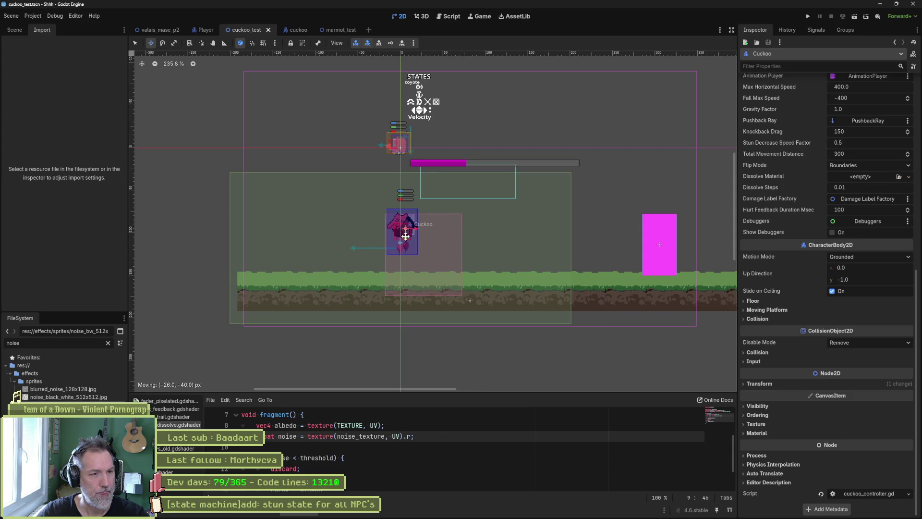
# - Playtest the scene, walk the cat under the cuckoo and hammer it, then stop
pyautogui.press('F6')
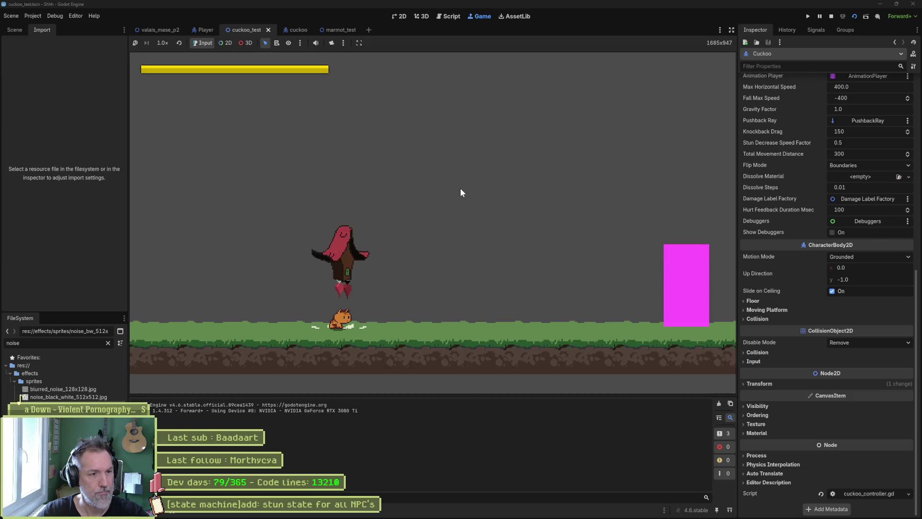
pyautogui.press('Right')
pyautogui.press('x')
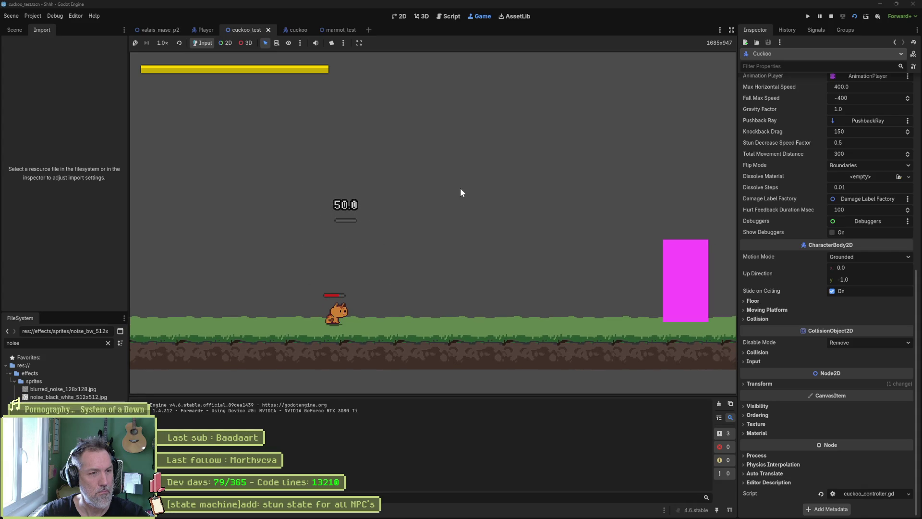
pyautogui.press('F8')
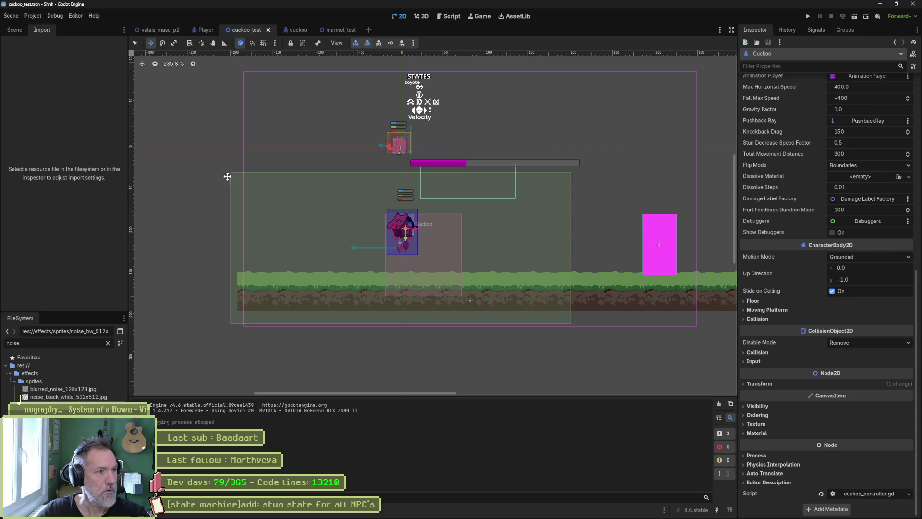
pyautogui.click(14, 30)
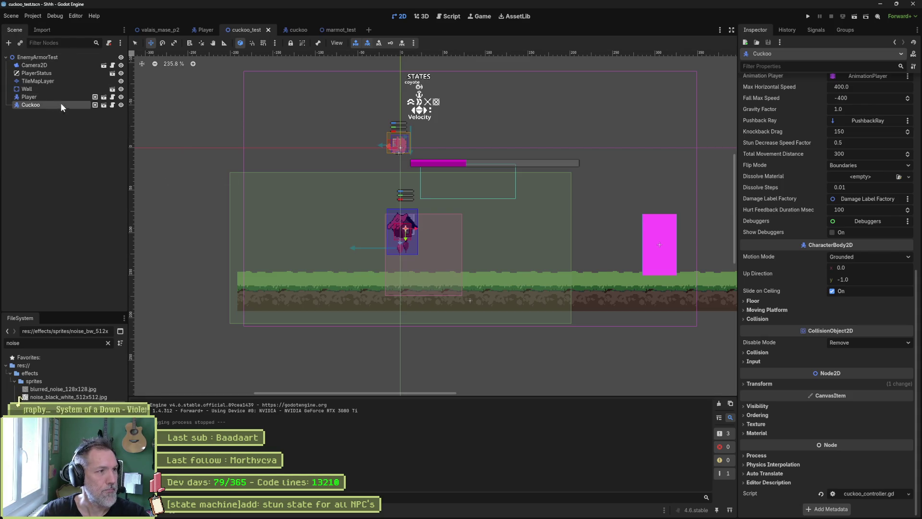
# - Set the Cuckoo's Character Stats Health Max to 100.0, save, and playtest the scene
pyautogui.scroll(5, 834, 247)
pyautogui.click(834, 246)
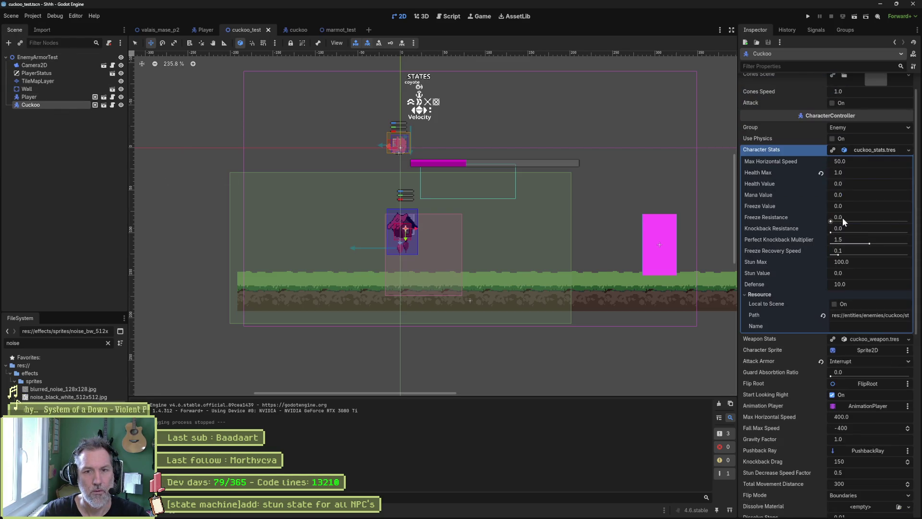
pyautogui.click(821, 172)
pyautogui.hotkey('ctrl', 's')
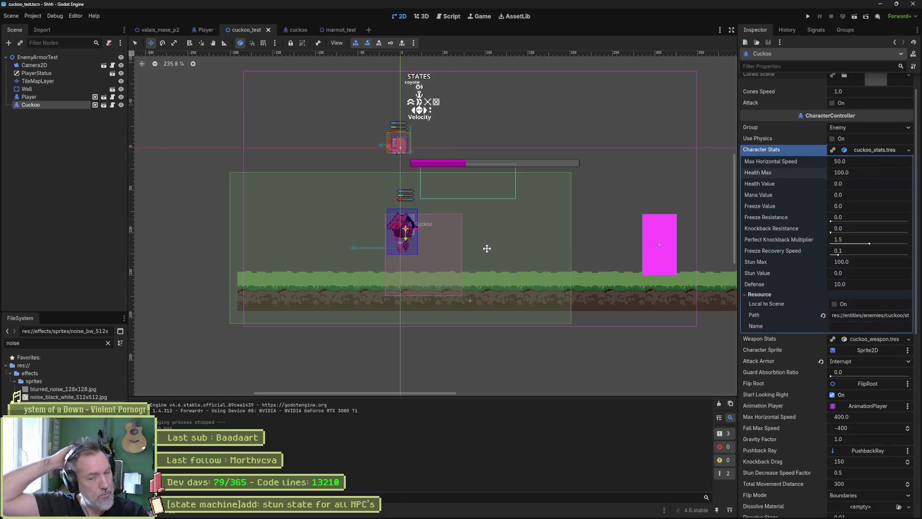
pyautogui.scroll(3, 691, 327)
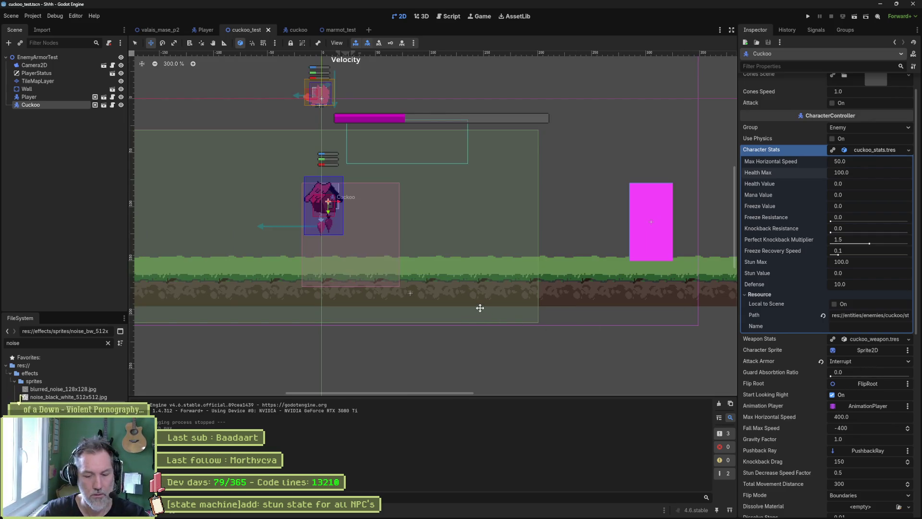
pyautogui.press('F6')
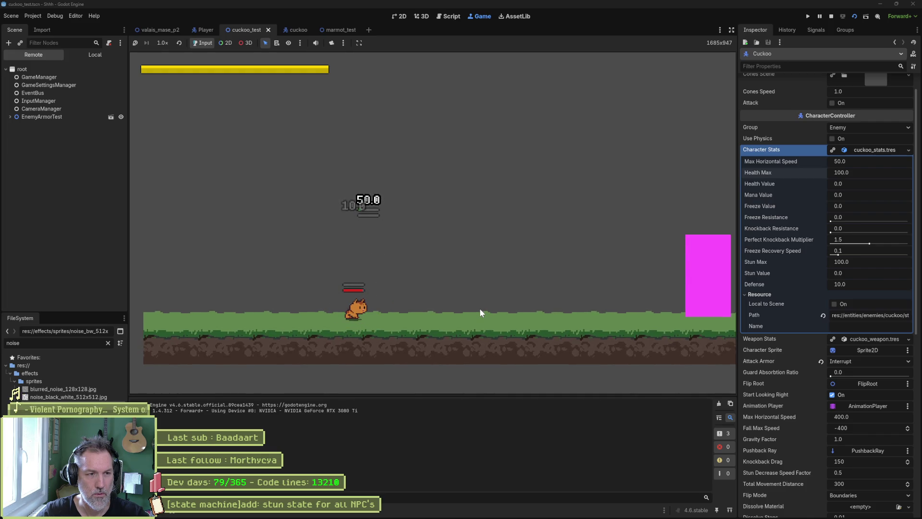
pyautogui.press('F8')
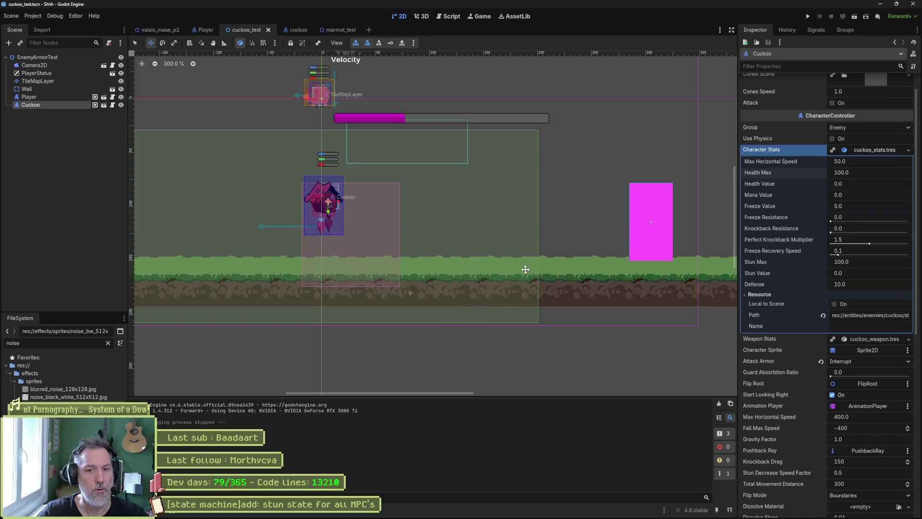
# - Open player_air_upward_attack_state.gd from the FileSystem dock
pyautogui.click(103, 341)
pyautogui.write('upward')
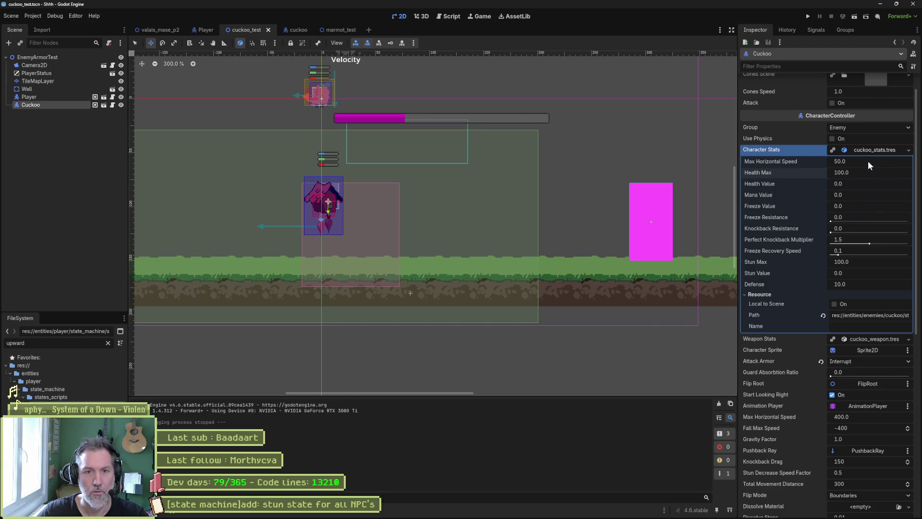
pyautogui.click(873, 339)
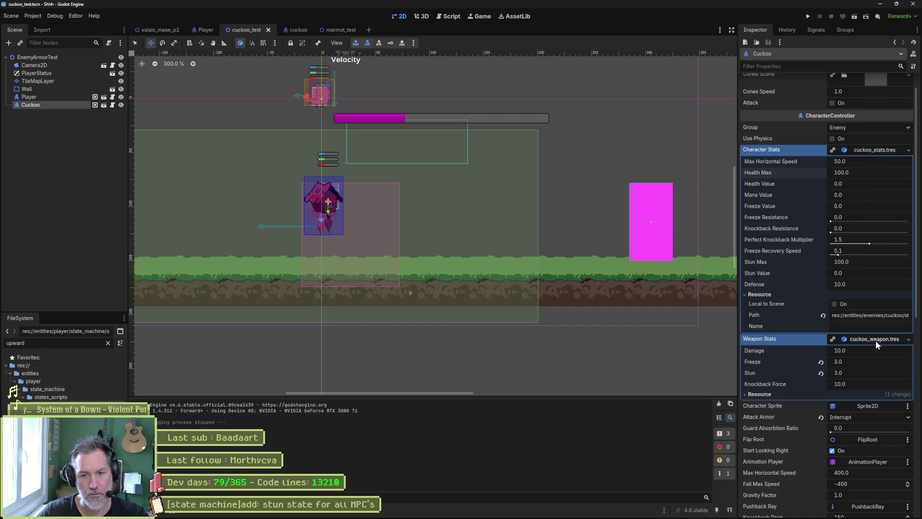
pyautogui.doubleClick(17, 405)
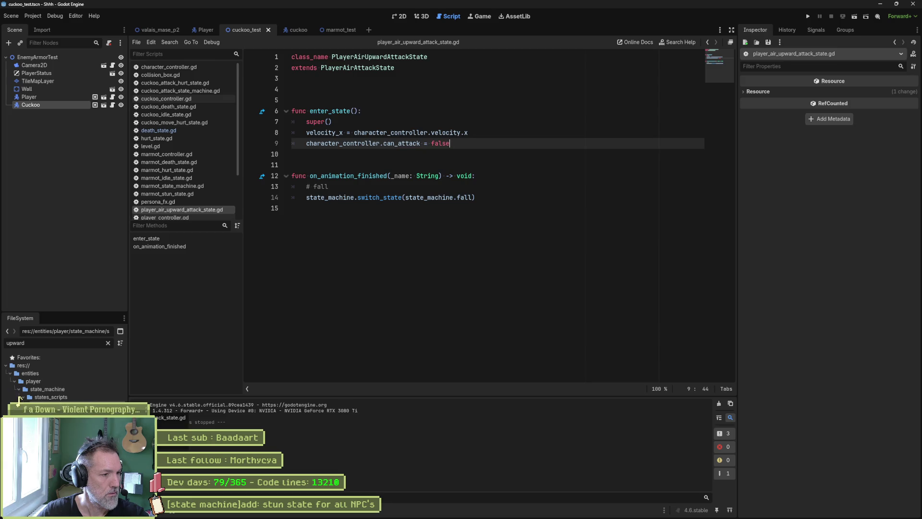
# - Change grounded_upward_attack_weapon_stats.tres Damage from 50.0 to 10.0, save, and run the scene
pyautogui.click(894, 42)
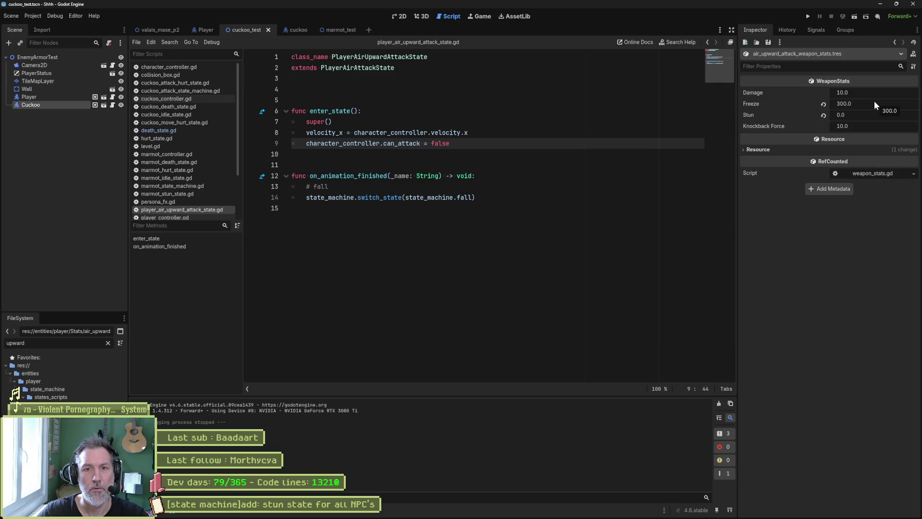
pyautogui.press('Down')
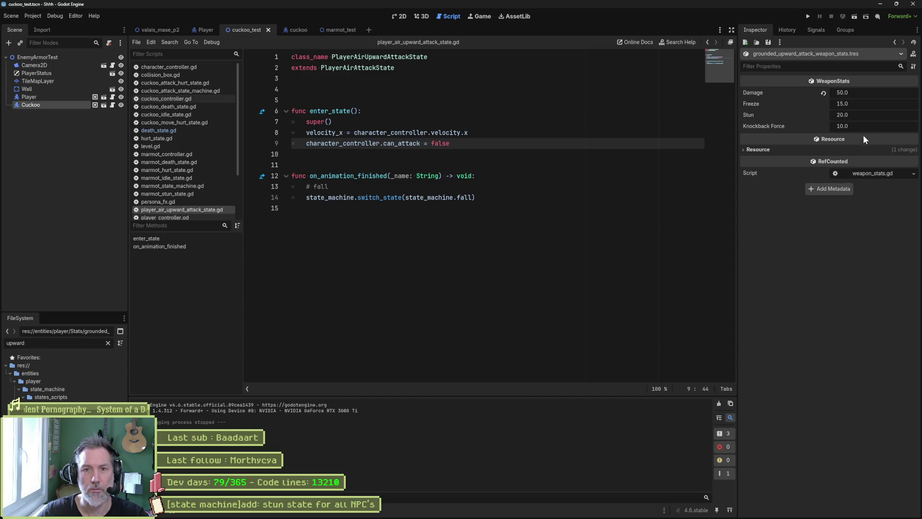
pyautogui.click(878, 94)
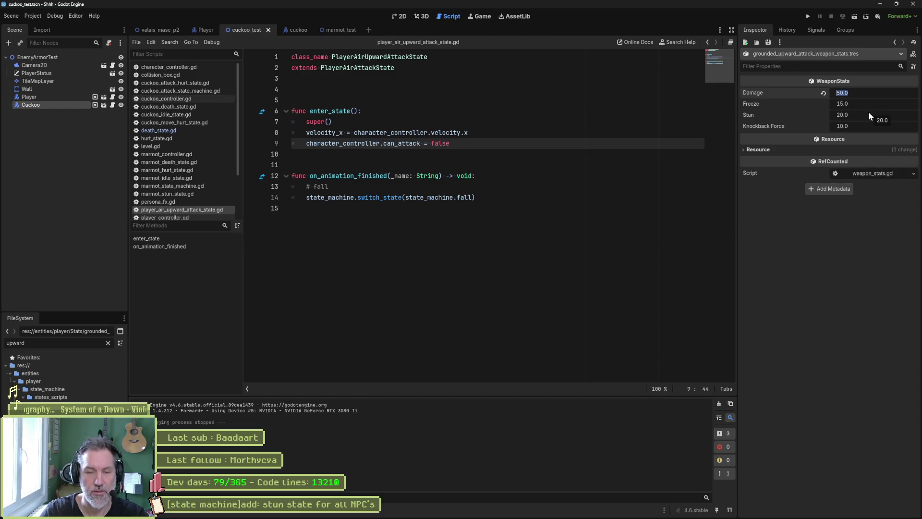
pyautogui.write('10')
pyautogui.press('Return')
pyautogui.hotkey('ctrl', 's')
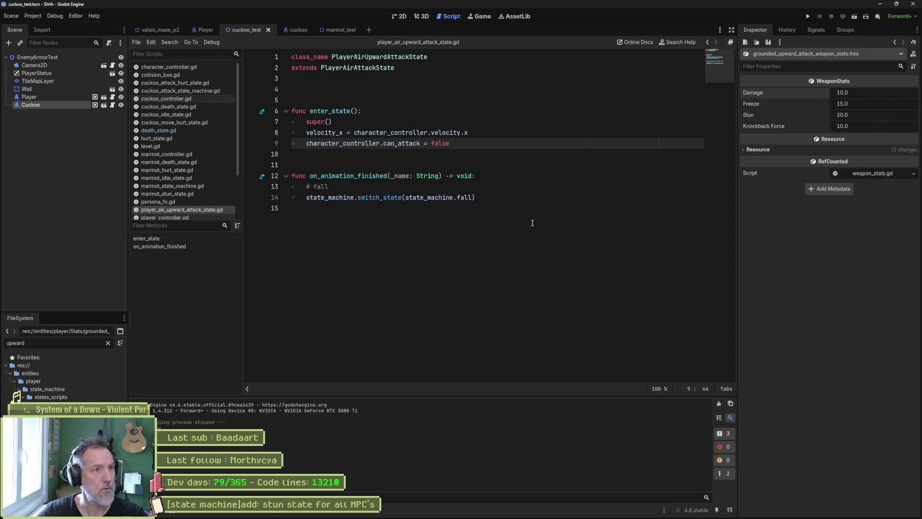
pyautogui.press('F6')
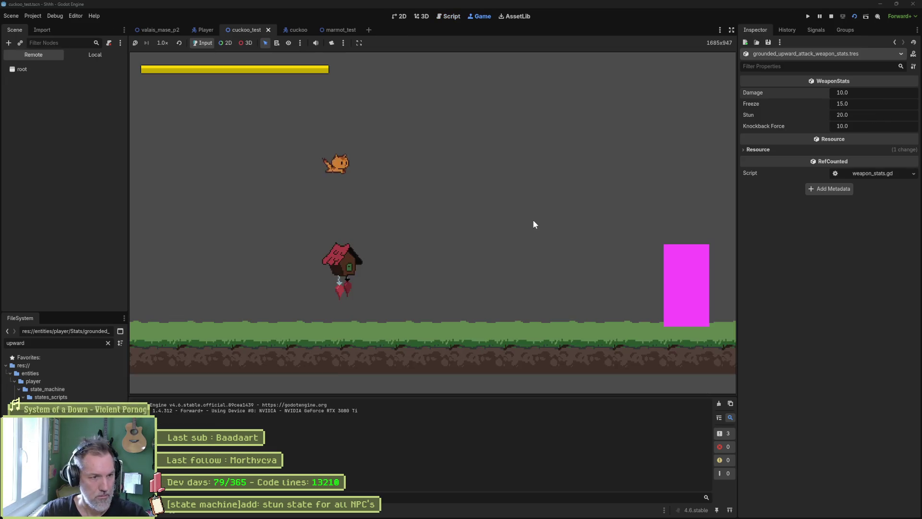
# - Relaunch the scene and land repeated 10-damage upward attacks until the cuckoo dies, then stop
pyautogui.press('j')
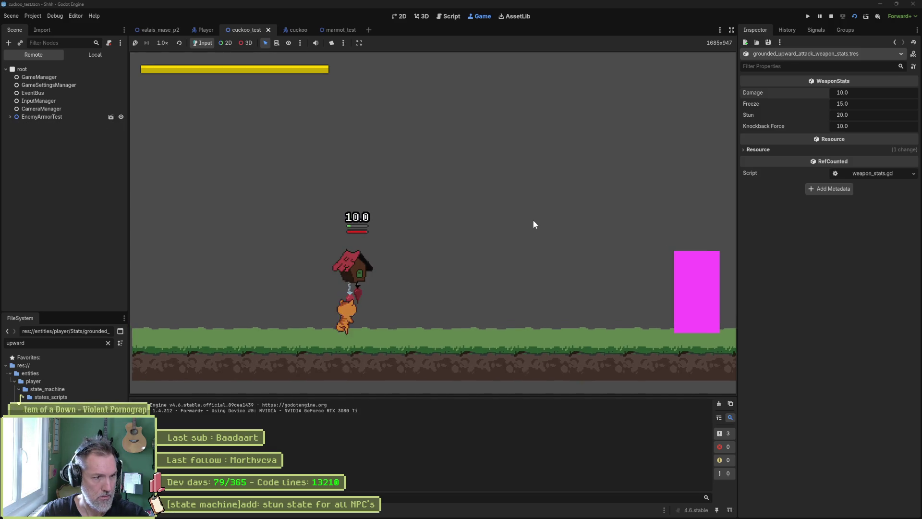
pyautogui.press('j')
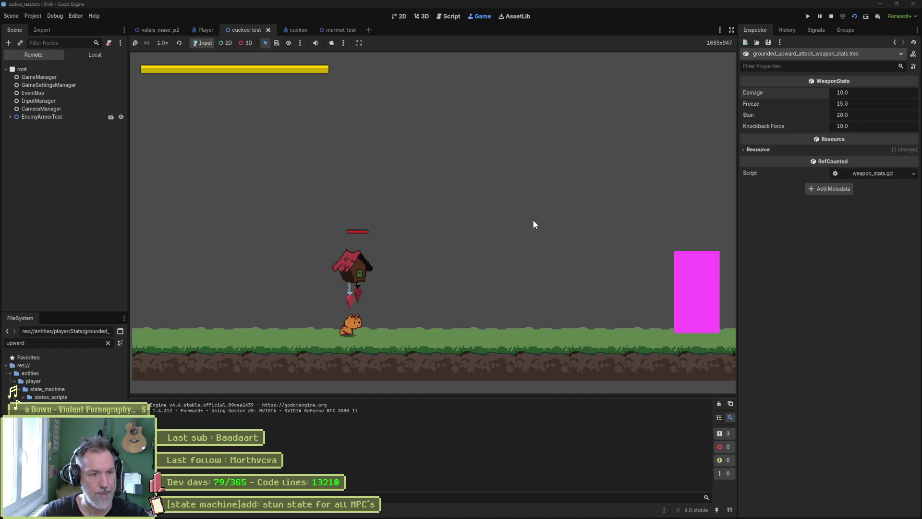
pyautogui.press('F6')
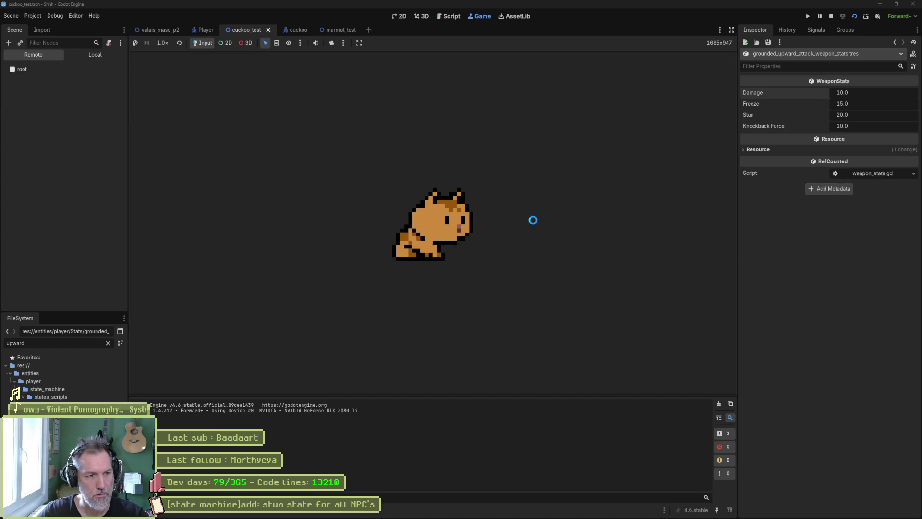
pyautogui.press('j')
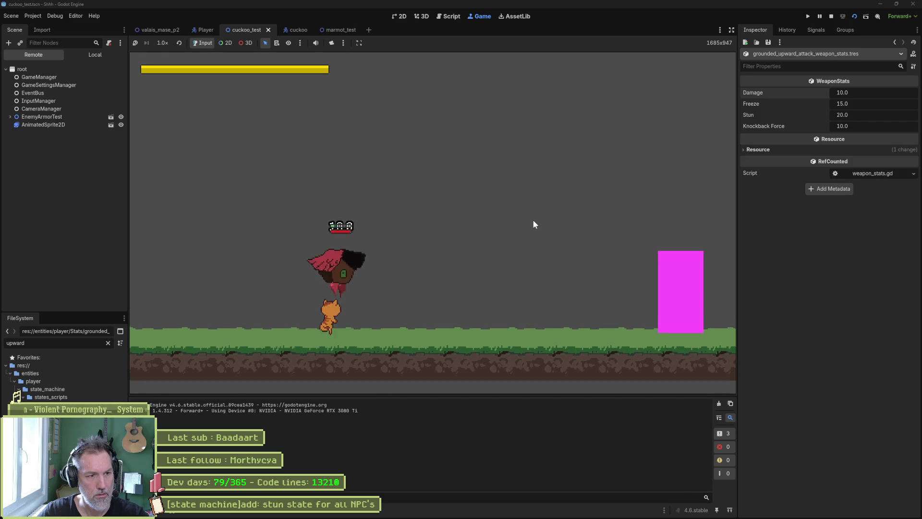
pyautogui.press('j')
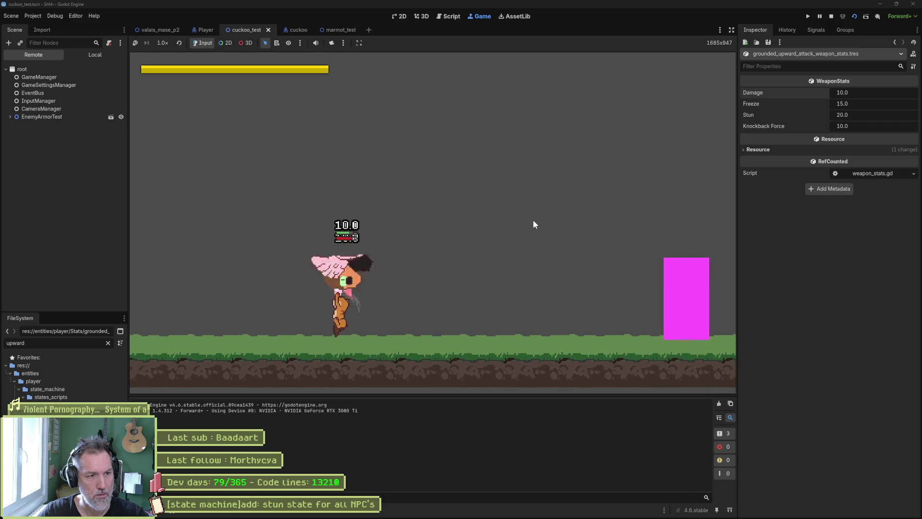
pyautogui.press('j')
pyautogui.press('j')
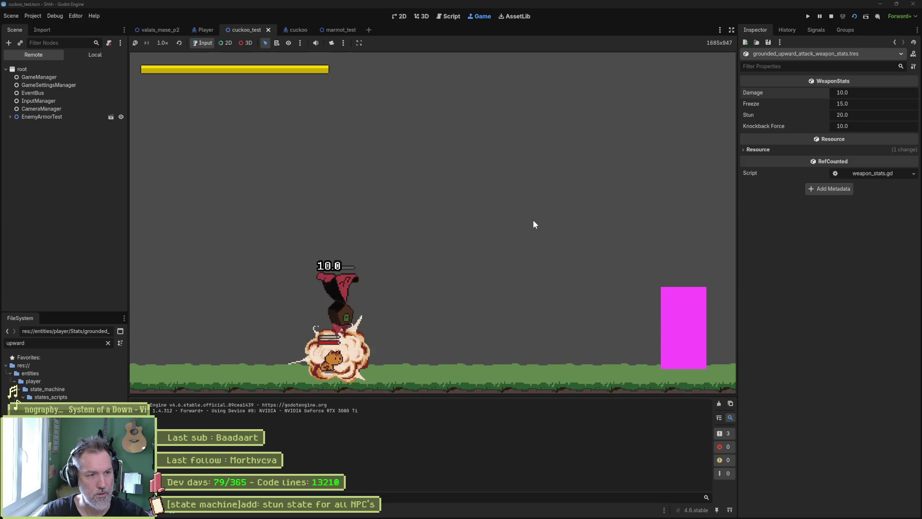
pyautogui.press('j')
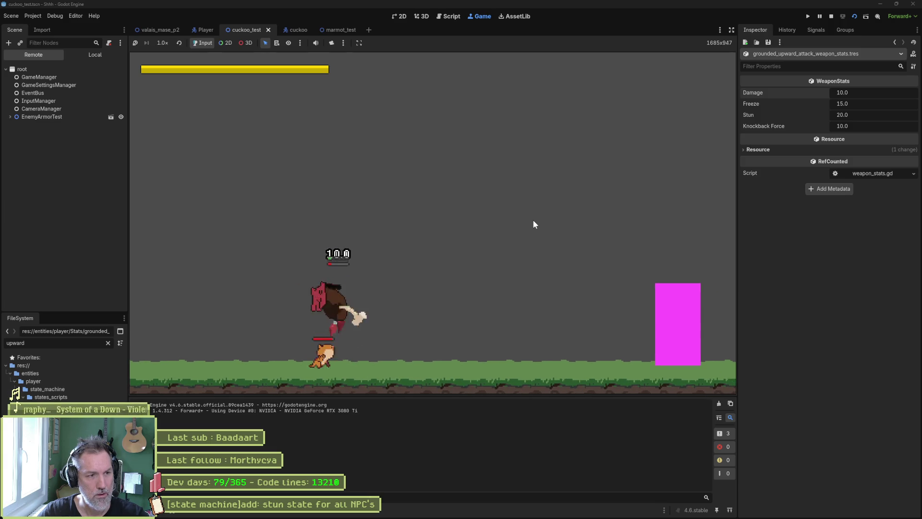
pyautogui.press('j')
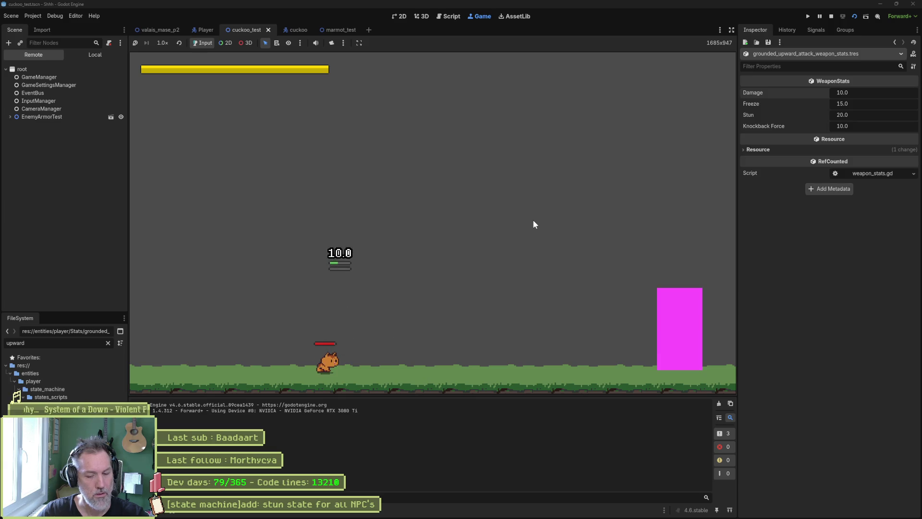
pyautogui.press('F8')
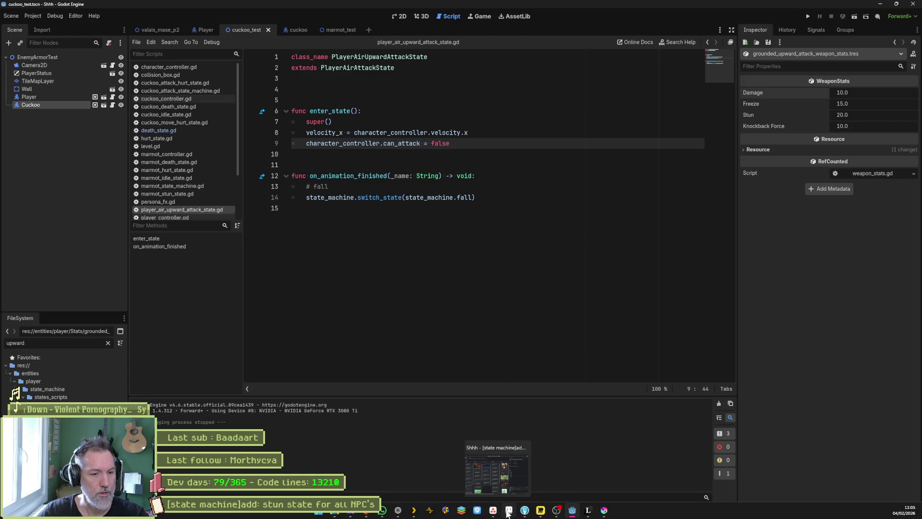
# - Close the noise_colored.jpg and Sprite-0002 tabs and step through death frames 32 to 36
pyautogui.click(508, 511)
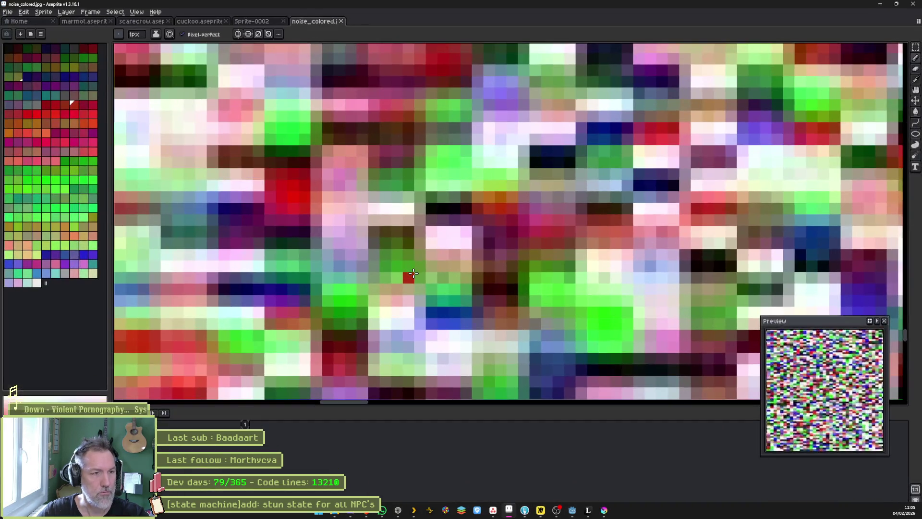
pyautogui.click(341, 21)
pyautogui.click(284, 22)
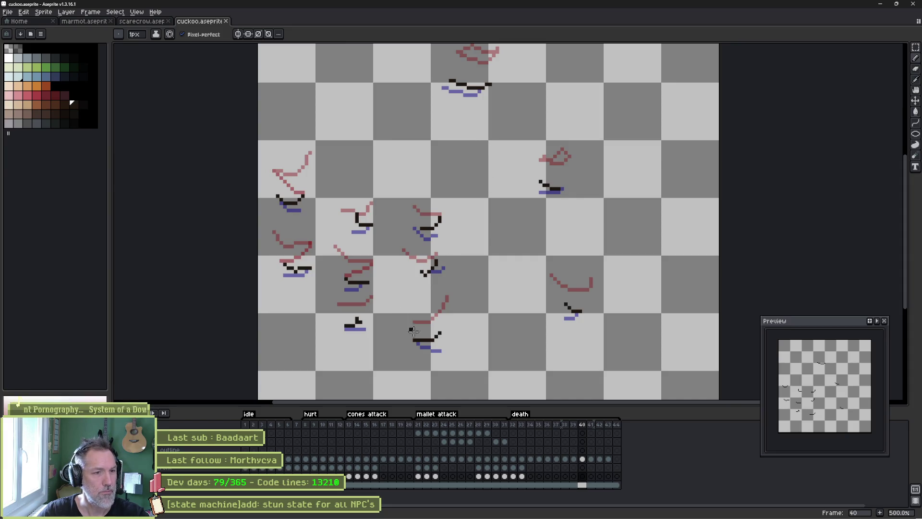
pyautogui.click(513, 460)
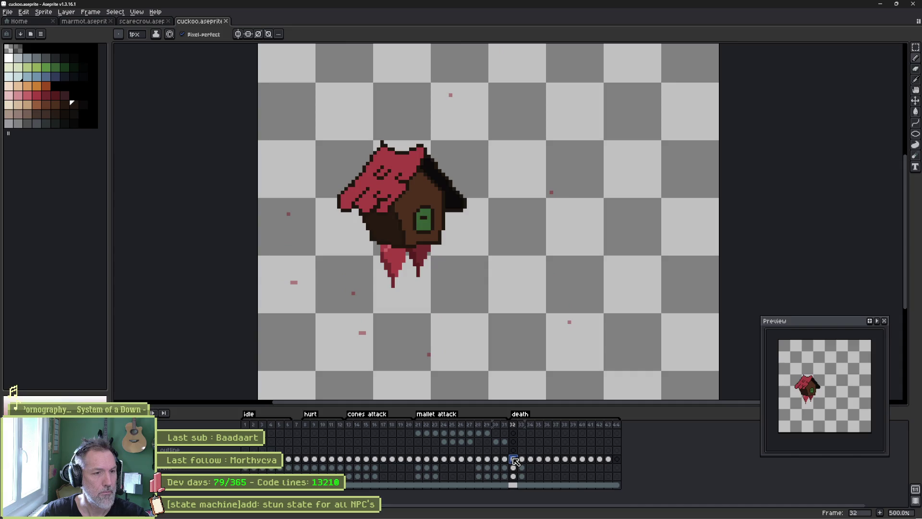
pyautogui.click(521, 460)
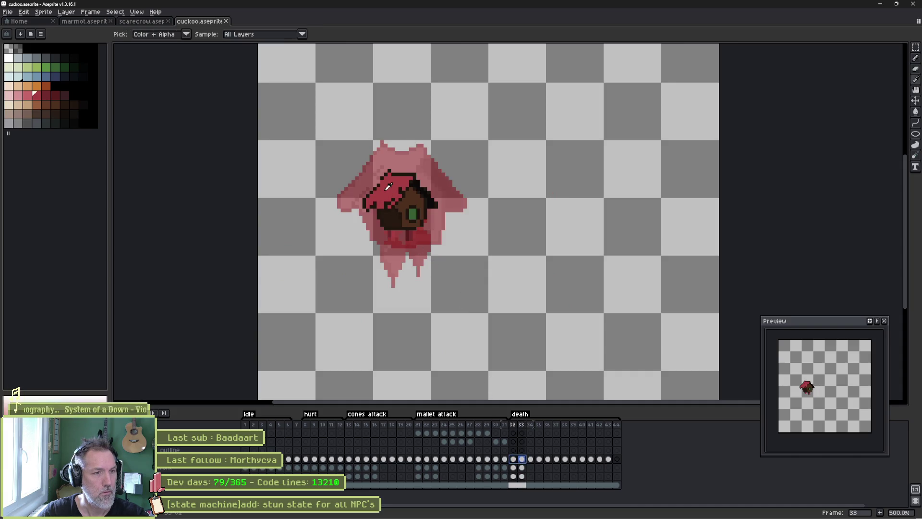
pyautogui.click(530, 460)
pyautogui.click(539, 459)
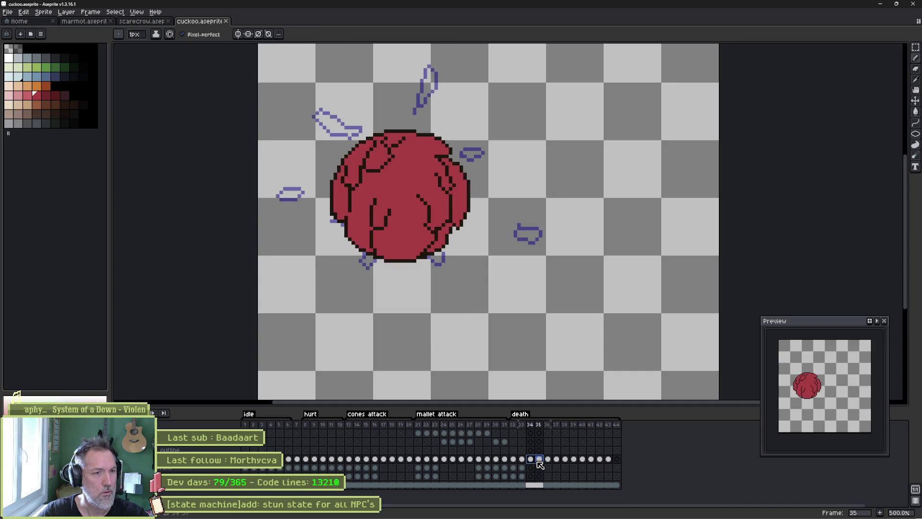
pyautogui.click(547, 467)
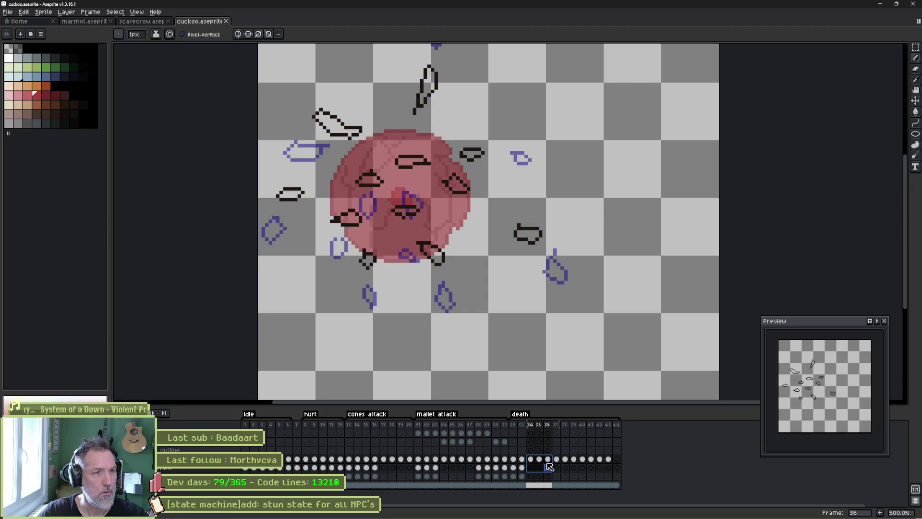
# - Bucket-fill the nine outlined feathers of frame 36 red on the outline layer
pyautogui.press('g')
pyautogui.click(334, 126)
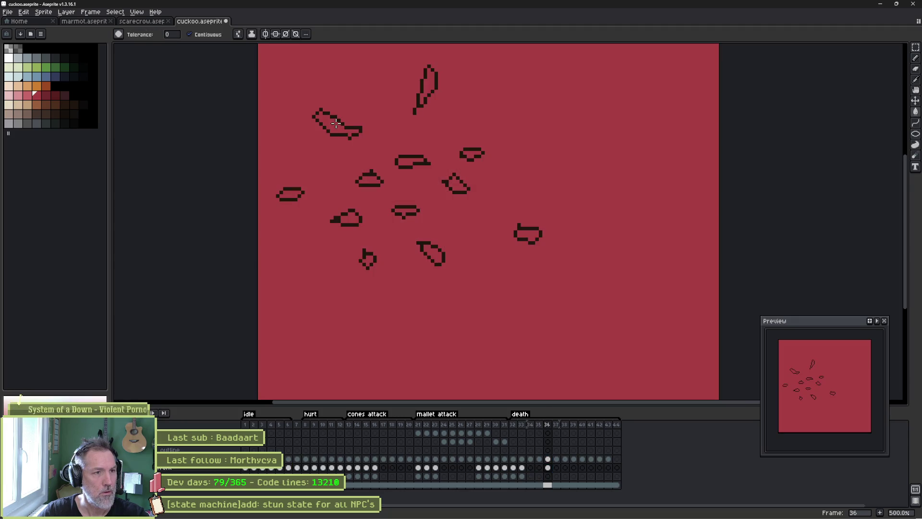
pyautogui.hotkey('ctrl', 'z')
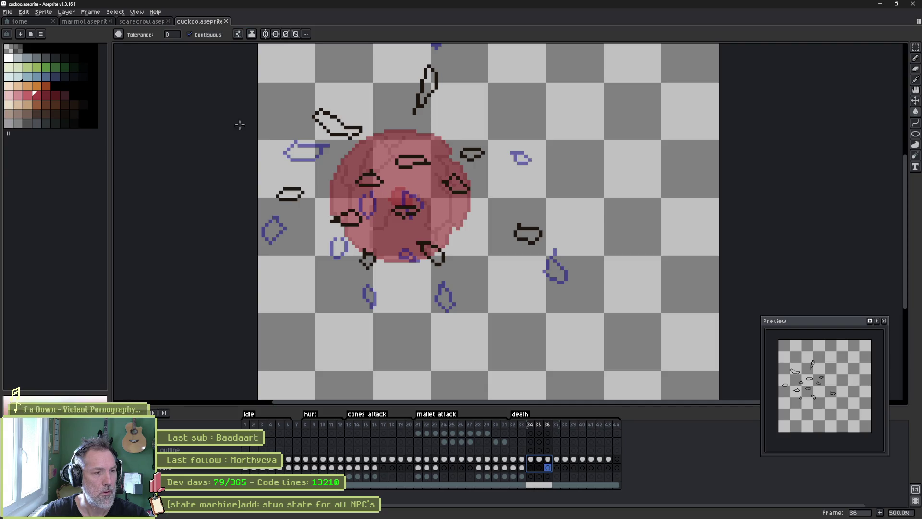
pyautogui.click(548, 459)
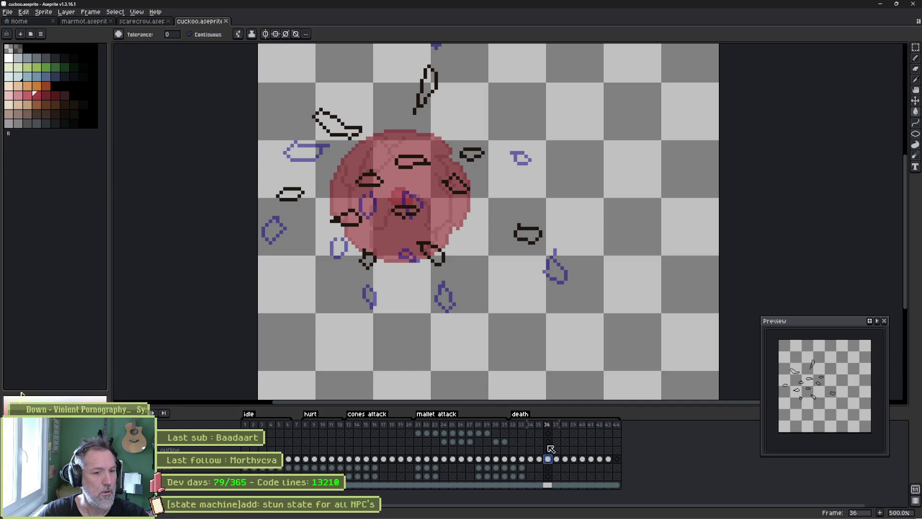
pyautogui.click(340, 123)
pyautogui.click(429, 82)
pyautogui.click(412, 161)
pyautogui.click(371, 181)
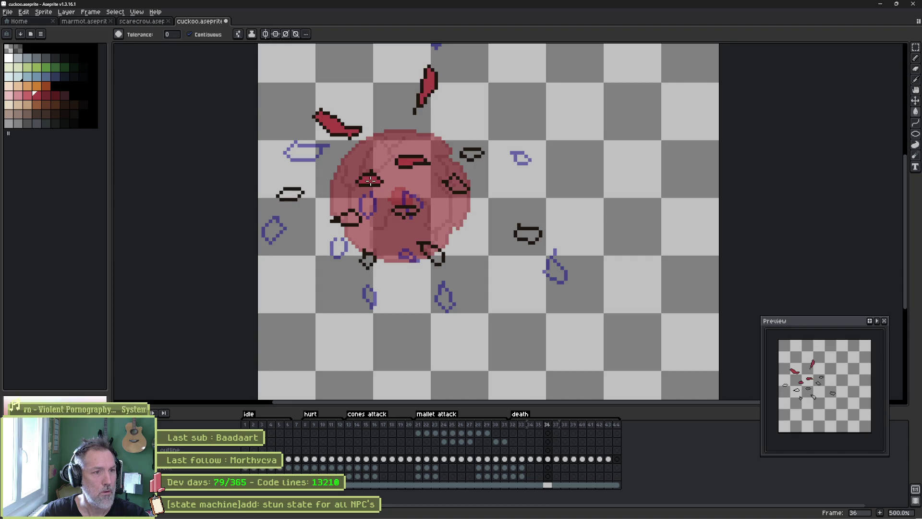
pyautogui.click(287, 192)
pyautogui.click(345, 218)
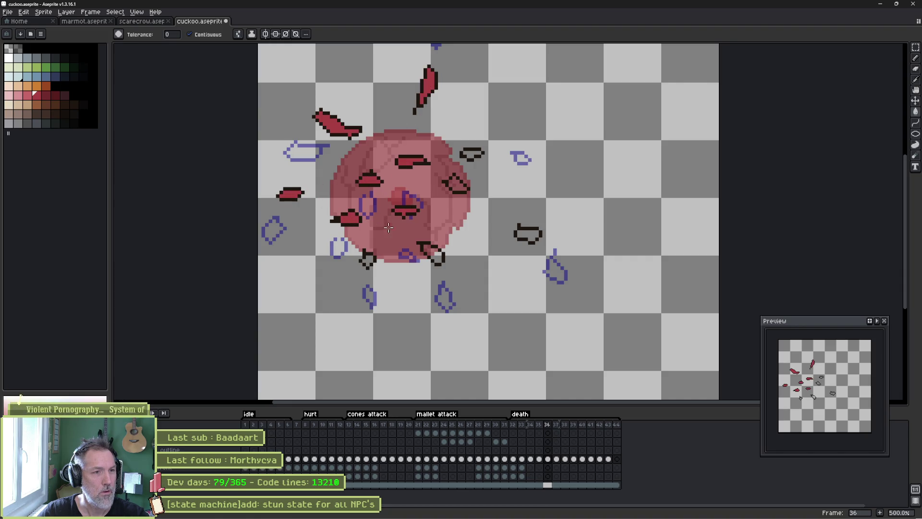
pyautogui.click(428, 251)
pyautogui.click(468, 153)
pyautogui.click(527, 234)
pyautogui.press('.')
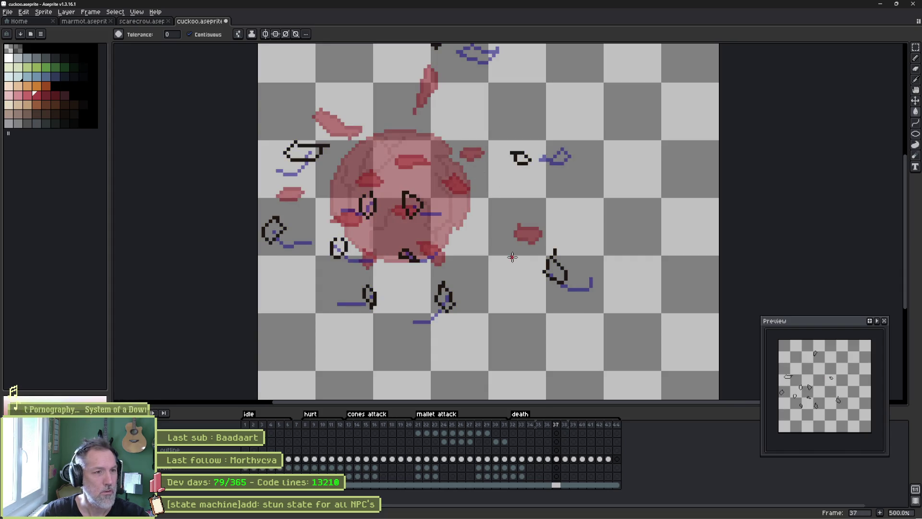
# - Fill the upper-left and diamond feathers red, then pencil a dark pixel into an outline gap
pyautogui.click(303, 153)
pyautogui.click(273, 230)
pyautogui.press('b')
pyautogui.scroll(4, 337, 246)
pyautogui.keyDown('alt'); pyautogui.click(338, 231); pyautogui.keyUp('alt')
pyautogui.click(406, 120)
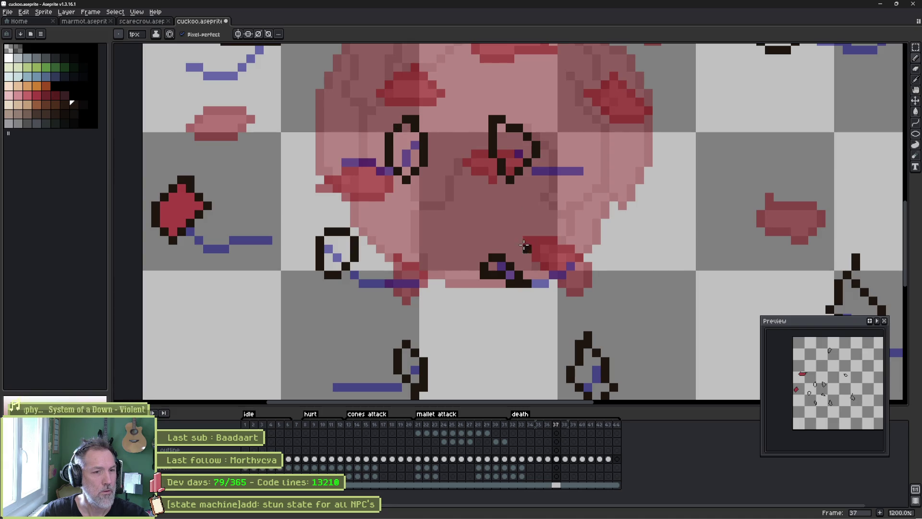
pyautogui.press('e')
pyautogui.press('b')
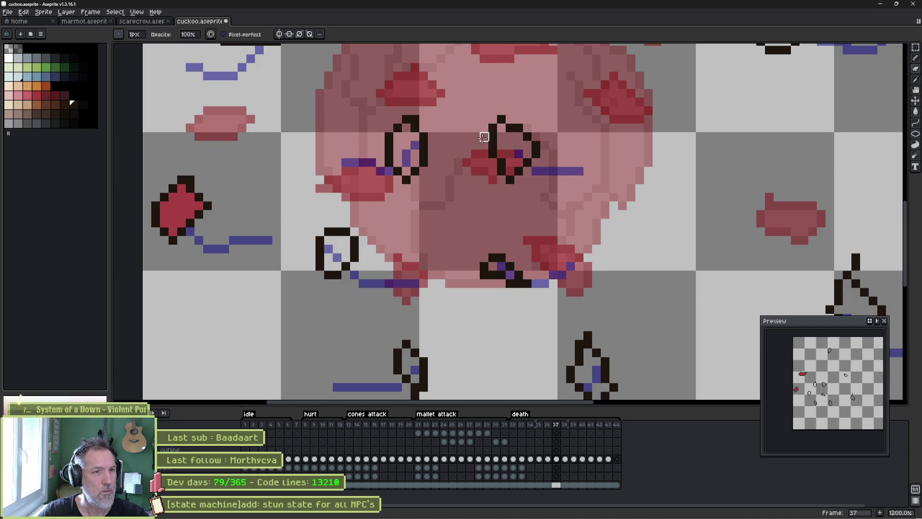
pyautogui.scroll(-5, 488, 130)
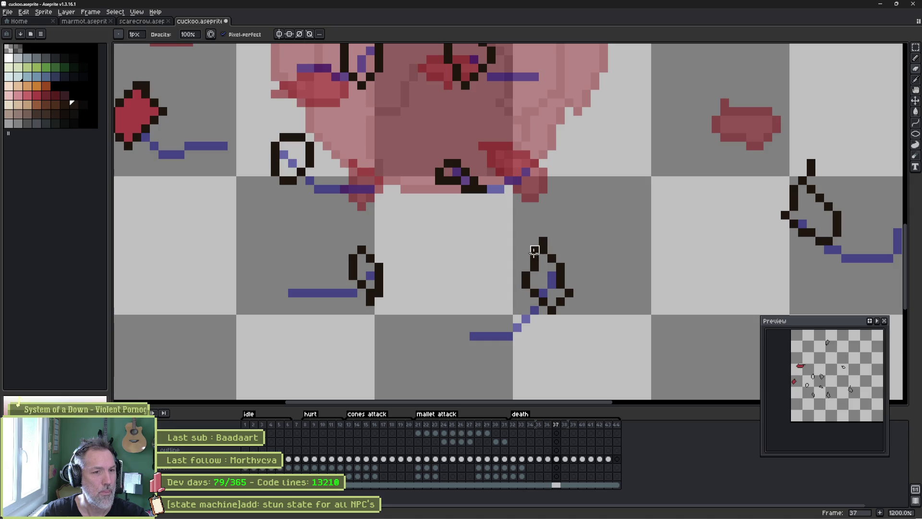
pyautogui.moveTo(669, 202); pyautogui.dragTo(517, 222)
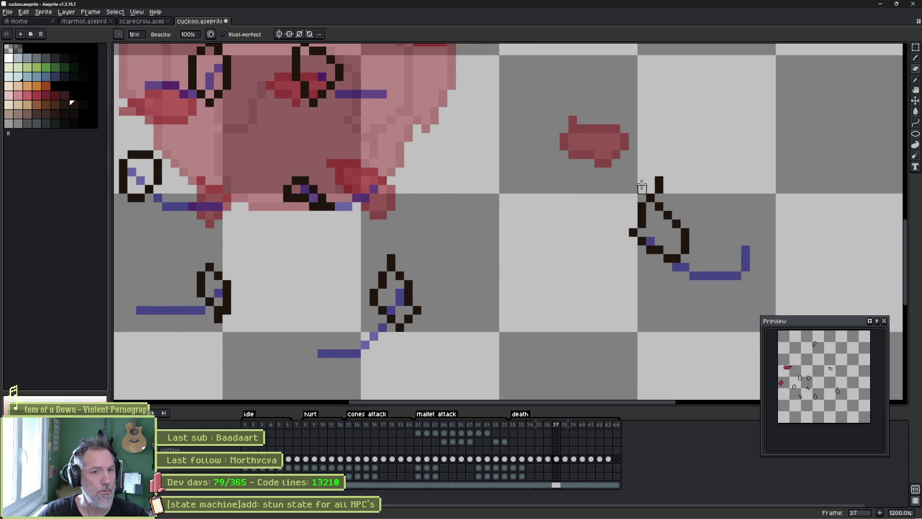
pyautogui.moveTo(518, 114); pyautogui.dragTo(560, 185)
# - Fill frame 37's remaining feathers red: inside the bloom, left, lower, small and top-right ones
pyautogui.keyDown('alt'); pyautogui.click(126, 121); pyautogui.keyUp('alt')
pyautogui.click(255, 255)
pyautogui.click(357, 243)
pyautogui.click(617, 142)
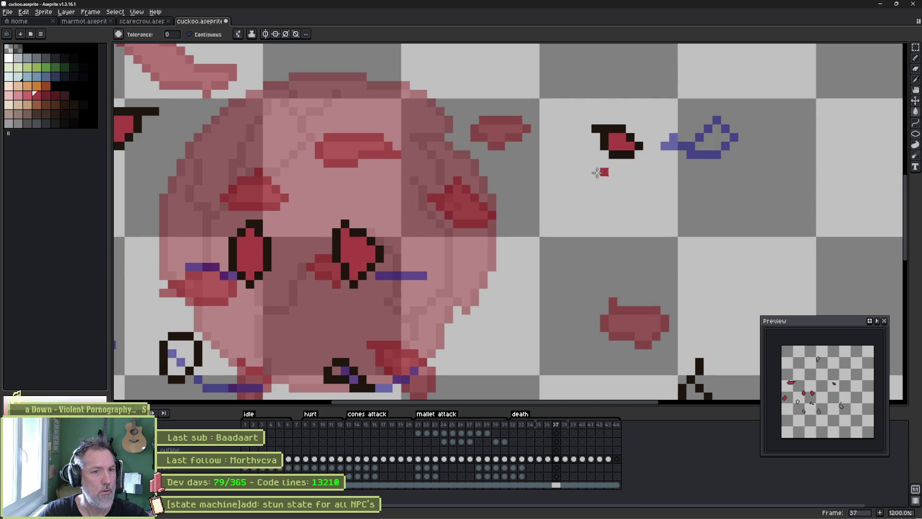
pyautogui.scroll(-3, 528, 182)
pyautogui.hscroll(-3, 529, 183)
pyautogui.click(318, 202)
pyautogui.click(330, 217)
pyautogui.click(391, 317)
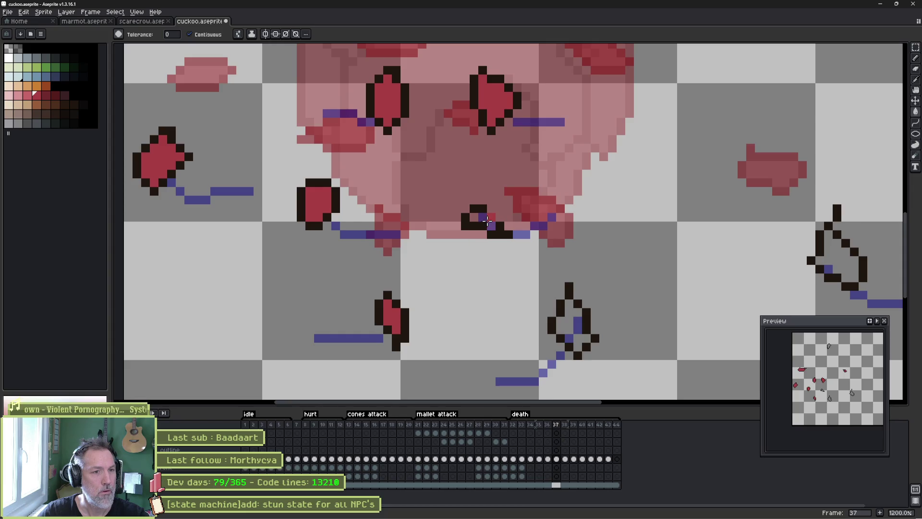
pyautogui.click(483, 217)
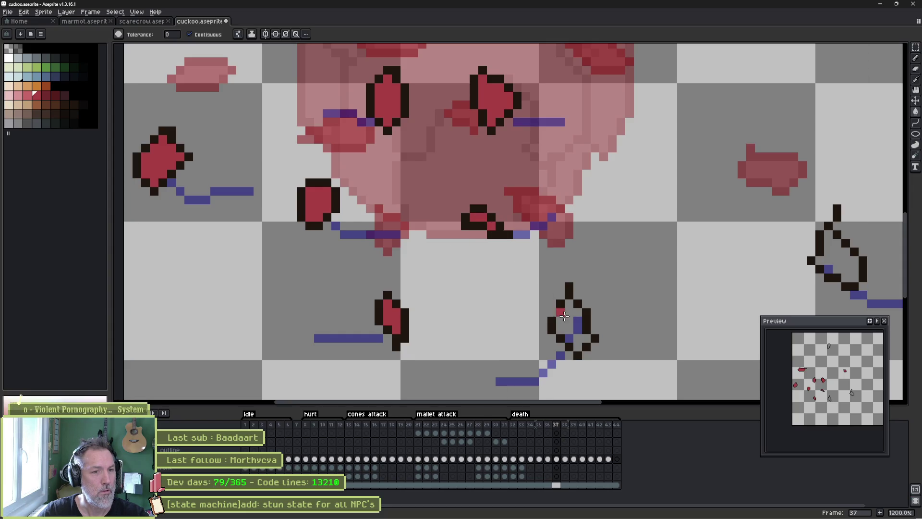
pyautogui.click(564, 316)
pyautogui.click(833, 255)
pyautogui.press('Right')
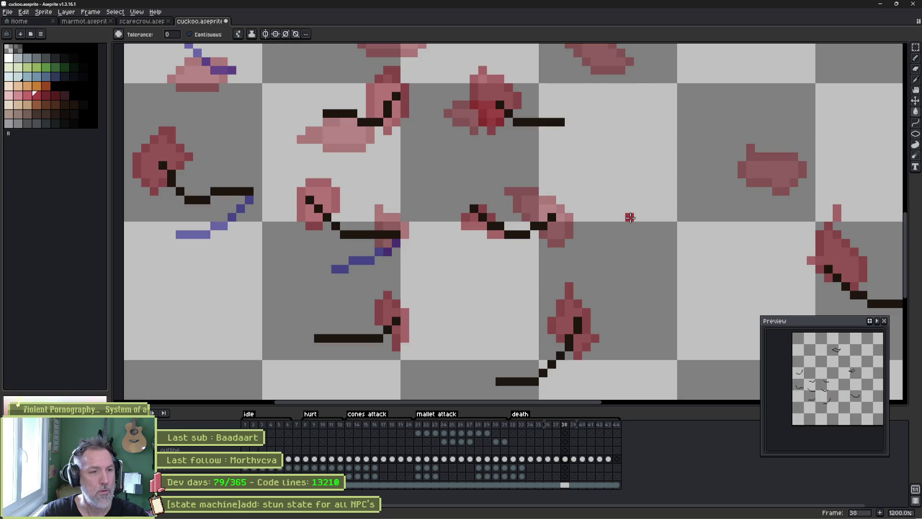
# - Pick the dark outline colour, hide onion skin, and loop the centre, left and right feather tails
pyautogui.press('i')
pyautogui.click(398, 231)
pyautogui.moveTo(377, 179); pyautogui.dragTo(397, 204)
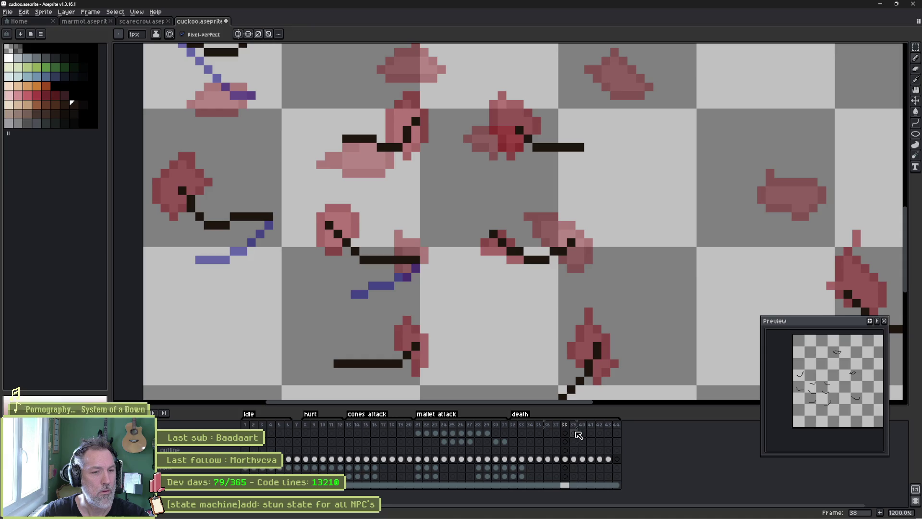
pyautogui.moveTo(548, 425); pyautogui.dragTo(566, 426)
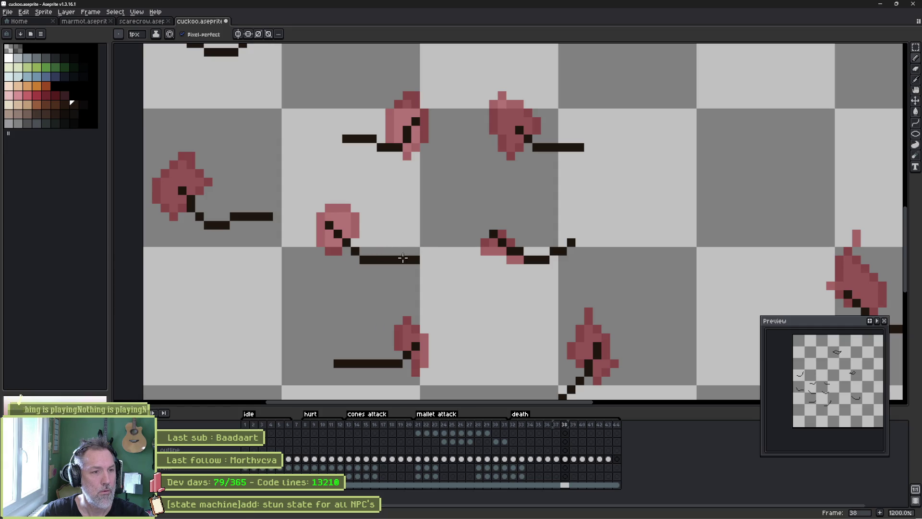
pyautogui.moveTo(412, 242); pyautogui.dragTo(374, 244)
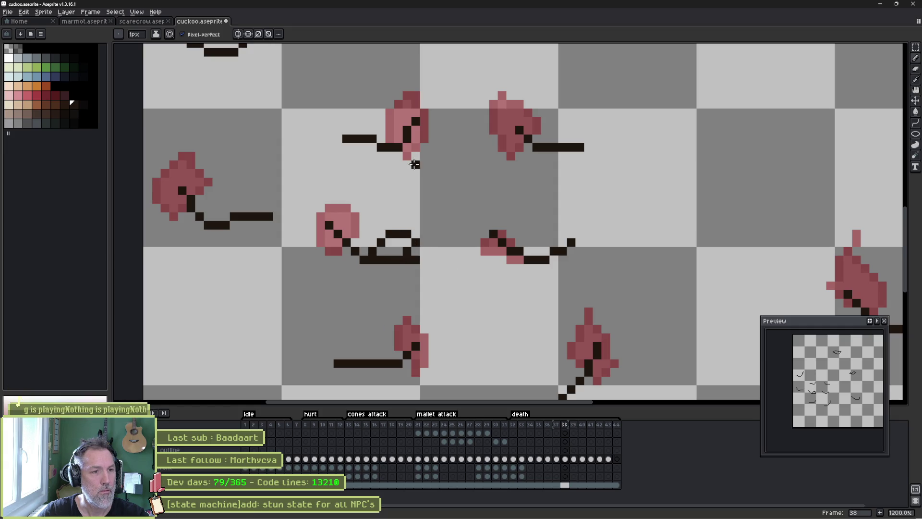
pyautogui.moveTo(343, 137); pyautogui.dragTo(375, 131)
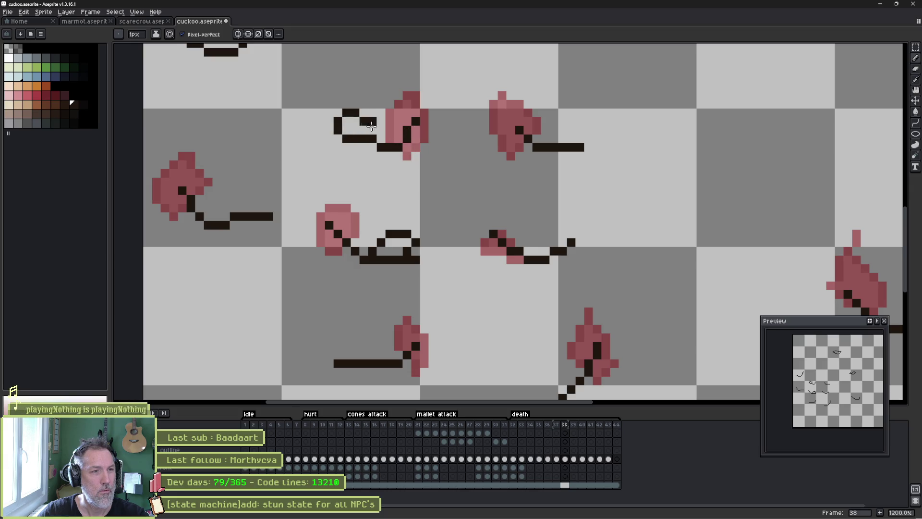
pyautogui.moveTo(589, 147)
pyautogui.mouseDown()
pyautogui.moveTo(588, 131)
pyautogui.moveTo(535, 142)
pyautogui.mouseUp()
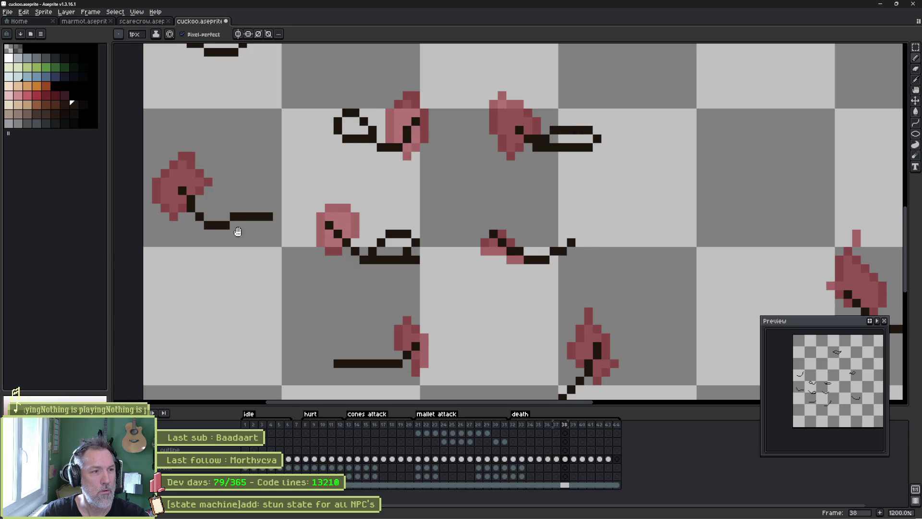
pyautogui.moveTo(236, 230); pyautogui.dragTo(393, 238)
pyautogui.moveTo(358, 208); pyautogui.dragTo(430, 217)
# - Add the remaining dark strokes and tail loops on the right and left feathers of frame 38
pyautogui.moveTo(487, 208); pyautogui.dragTo(350, 92)
pyautogui.moveTo(433, 240)
pyautogui.mouseDown()
pyautogui.moveTo(382, 231)
pyautogui.moveTo(349, 250)
pyautogui.mouseUp()
pyautogui.moveTo(600, 268)
pyautogui.mouseDown()
pyautogui.moveTo(547, 265)
pyautogui.moveTo(537, 297)
pyautogui.mouseUp()
pyautogui.moveTo(712, 211); pyautogui.dragTo(317, 256)
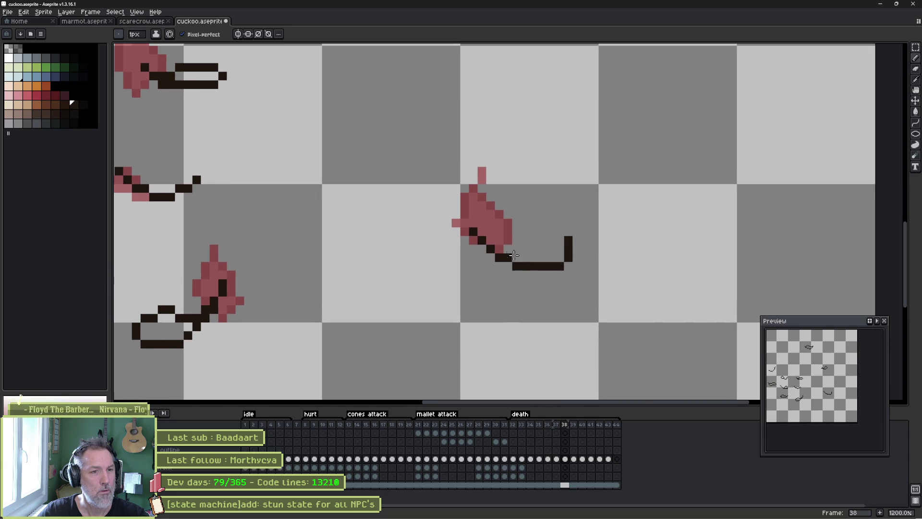
pyautogui.moveTo(424, 158)
pyautogui.mouseDown()
pyautogui.moveTo(414, 185)
pyautogui.moveTo(432, 177)
pyautogui.moveTo(453, 202)
pyautogui.mouseUp()
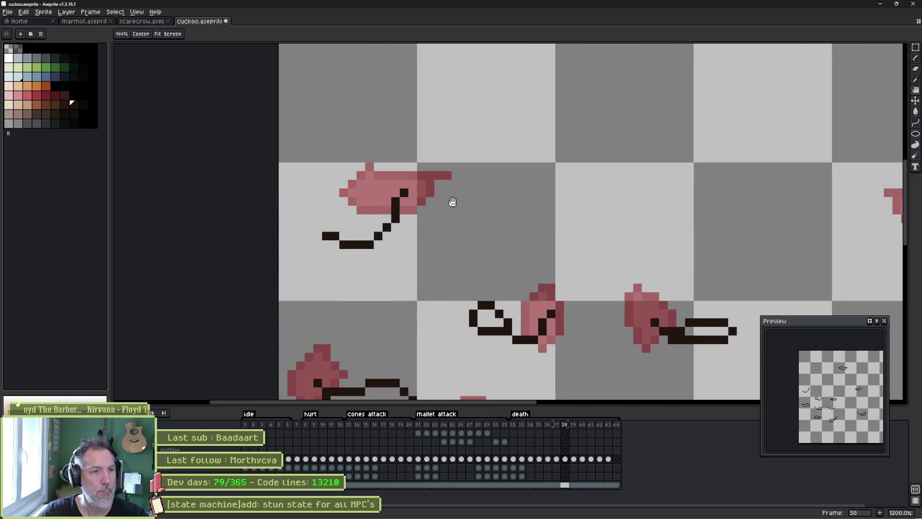
pyautogui.moveTo(382, 219)
pyautogui.mouseDown()
pyautogui.moveTo(343, 219)
pyautogui.moveTo(324, 231)
pyautogui.moveTo(358, 257)
pyautogui.moveTo(408, 272)
pyautogui.moveTo(394, 287)
pyautogui.mouseUp()
pyautogui.press('.')
pyautogui.moveTo(449, 324); pyautogui.dragTo(438, 173)
# - Outline the lower-left and middle feather sketches of frame 39 in dark pixels
pyautogui.moveTo(383, 275)
pyautogui.mouseDown()
pyautogui.moveTo(321, 283)
pyautogui.moveTo(315, 300)
pyautogui.mouseUp()
pyautogui.click(471, 311)
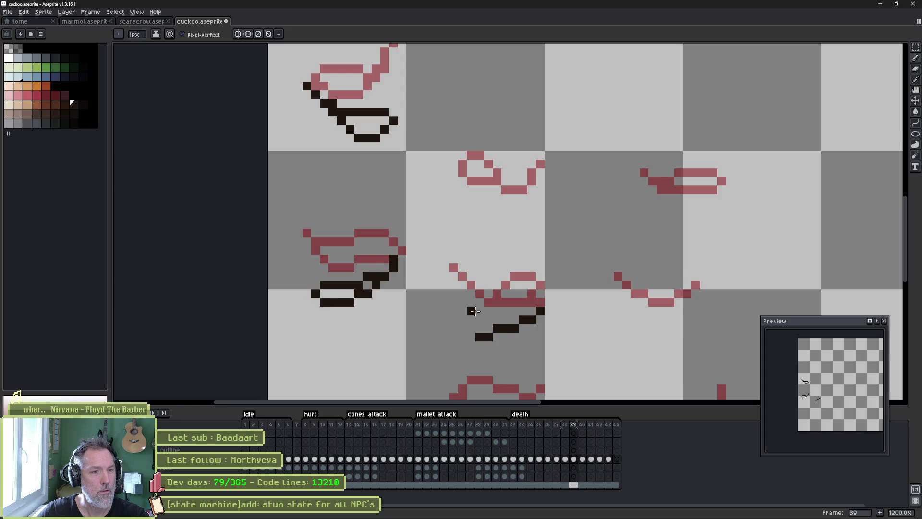
pyautogui.moveTo(517, 320); pyautogui.dragTo(444, 331)
pyautogui.moveTo(540, 354); pyautogui.dragTo(391, 192)
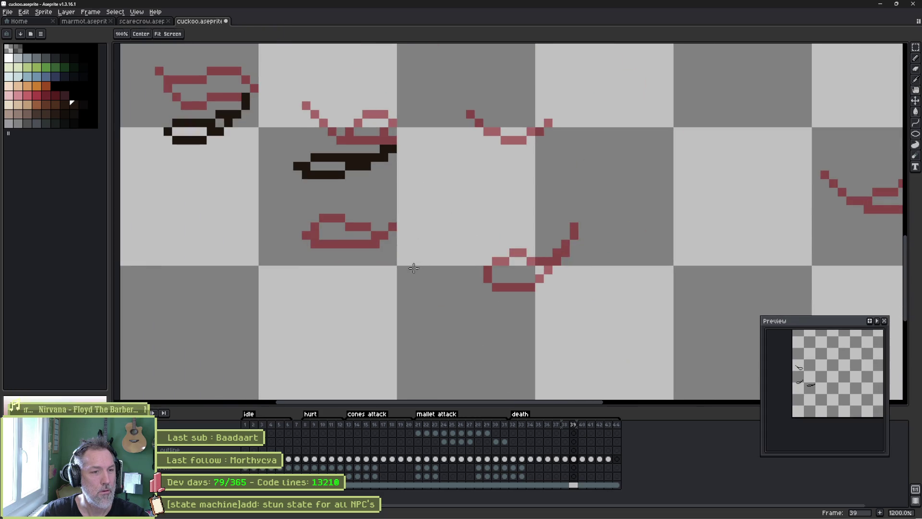
pyautogui.moveTo(464, 233)
pyautogui.mouseDown()
pyautogui.moveTo(500, 240)
pyautogui.moveTo(539, 312)
pyautogui.moveTo(669, 200)
pyautogui.moveTo(650, 265)
pyautogui.mouseUp()
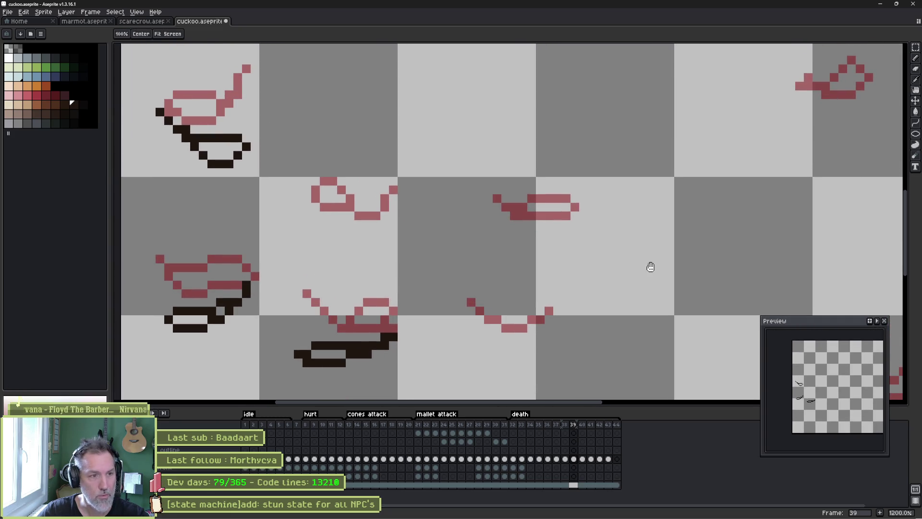
pyautogui.press('.')
pyautogui.press(',')
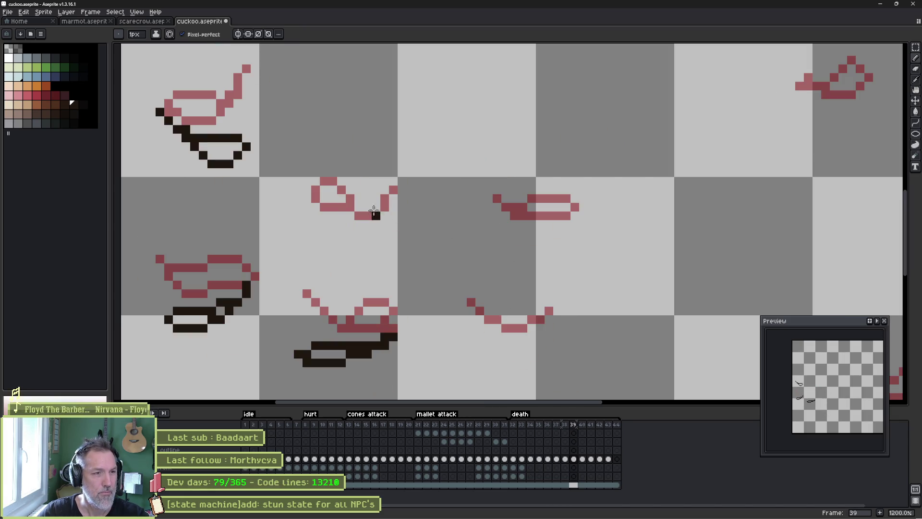
# - Draw dark outlines under the middle and right sketches and loop the lower-right feather
pyautogui.moveTo(339, 207); pyautogui.dragTo(397, 206)
pyautogui.moveTo(570, 214); pyautogui.dragTo(510, 233)
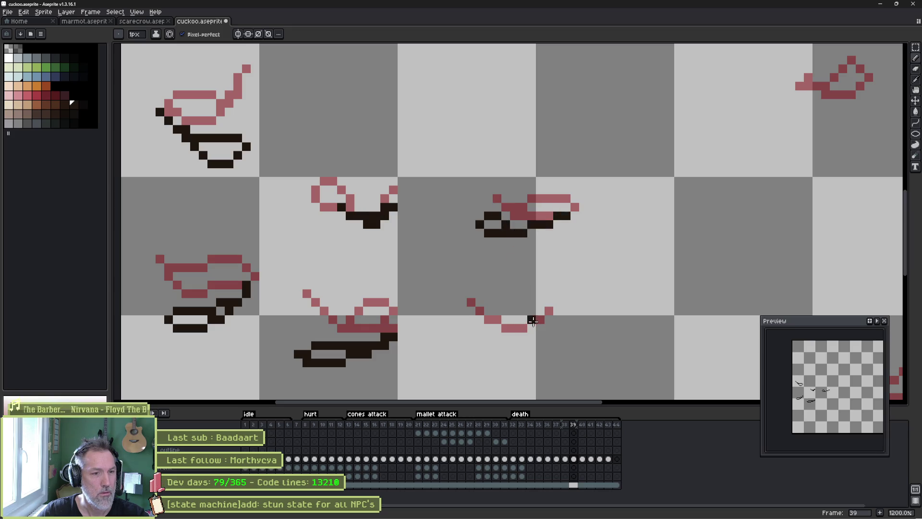
pyautogui.press(',')
pyautogui.moveTo(540, 315)
pyautogui.mouseDown()
pyautogui.moveTo(552, 317)
pyautogui.moveTo(515, 318)
pyautogui.moveTo(493, 338)
pyautogui.moveTo(512, 341)
pyautogui.mouseUp()
pyautogui.press('.')
pyautogui.moveTo(481, 178); pyautogui.dragTo(426, 150)
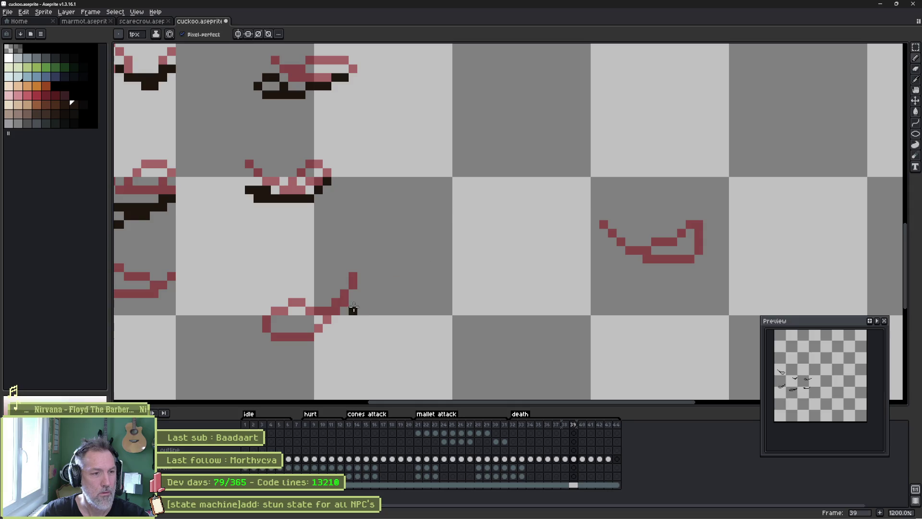
pyautogui.moveTo(327, 302); pyautogui.dragTo(489, 291)
pyautogui.press('Left')
pyautogui.press('Right')
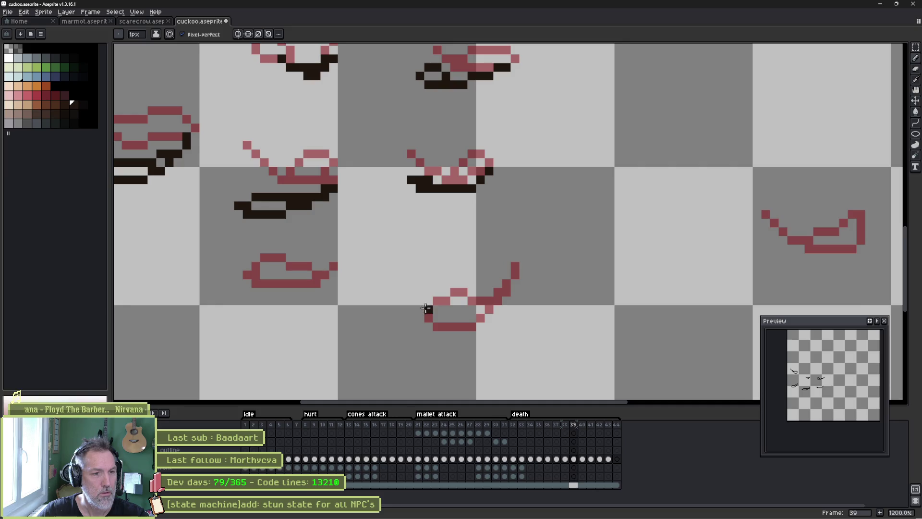
# - Outline the bottom, lower-left, lower-right and upper-right feather sketches in dark strokes
pyautogui.moveTo(427, 309); pyautogui.dragTo(508, 337)
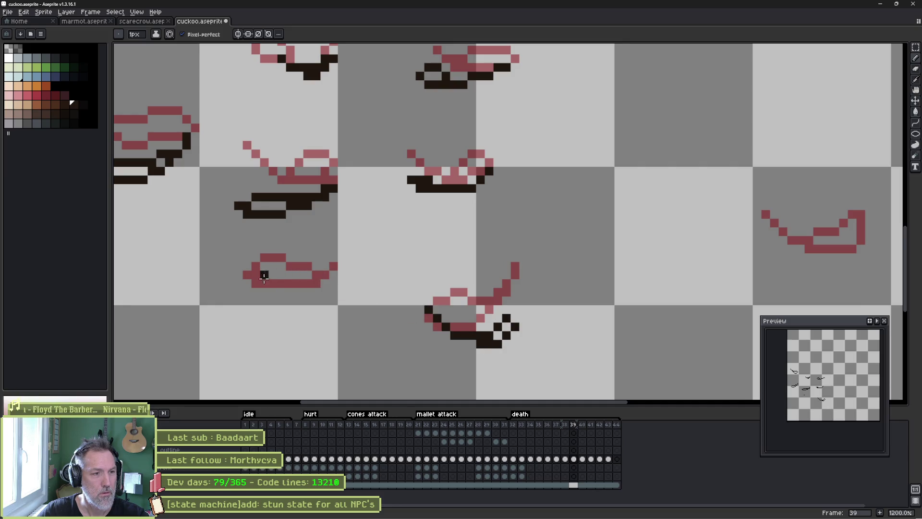
pyautogui.moveTo(264, 278); pyautogui.dragTo(351, 280)
pyautogui.hscroll(5, 682, 272)
pyautogui.moveTo(712, 270)
pyautogui.mouseDown()
pyautogui.moveTo(624, 283)
pyautogui.moveTo(620, 246)
pyautogui.mouseUp()
pyautogui.scroll(4, 620, 246)
pyautogui.hscroll(-2, 620, 246)
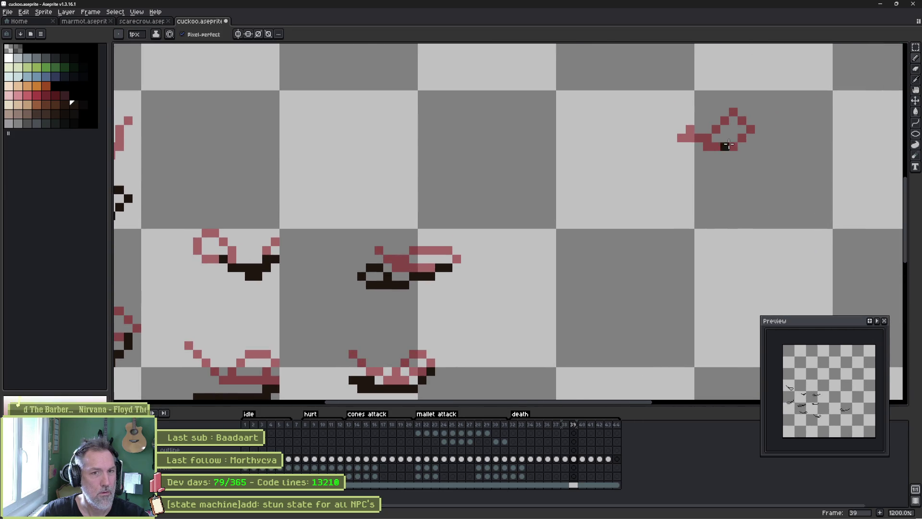
pyautogui.moveTo(729, 144); pyautogui.dragTo(675, 171)
pyautogui.press('Left')
pyautogui.press('Left')
pyautogui.press('Left')
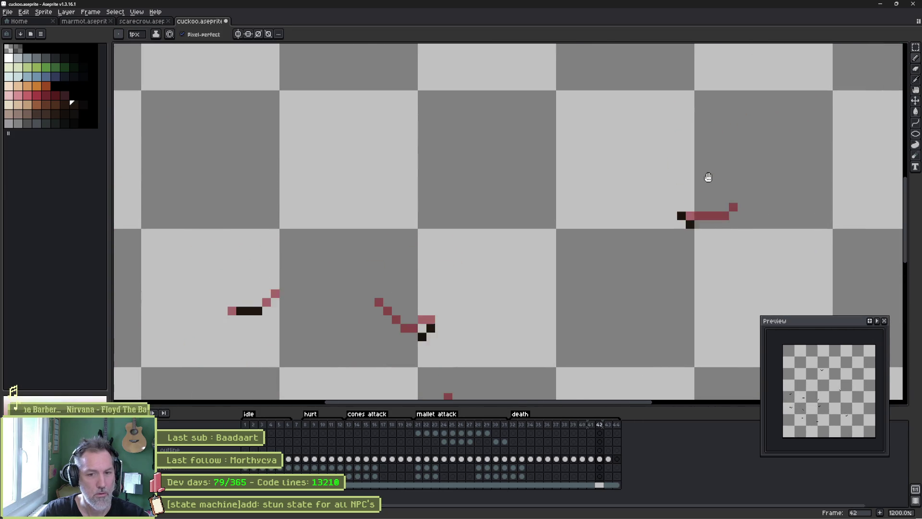
# - Step ahead to frame 43, undo a stray dark pixel, and select frames 36 through 38
pyautogui.press('Right')
pyautogui.press('Right')
pyautogui.press('Right')
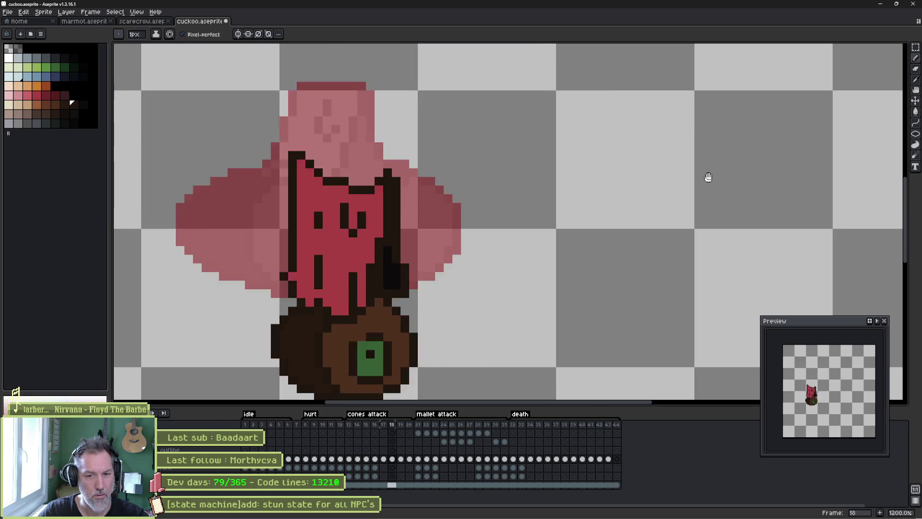
pyautogui.press('Right')
pyautogui.press('Right')
pyautogui.press('Right')
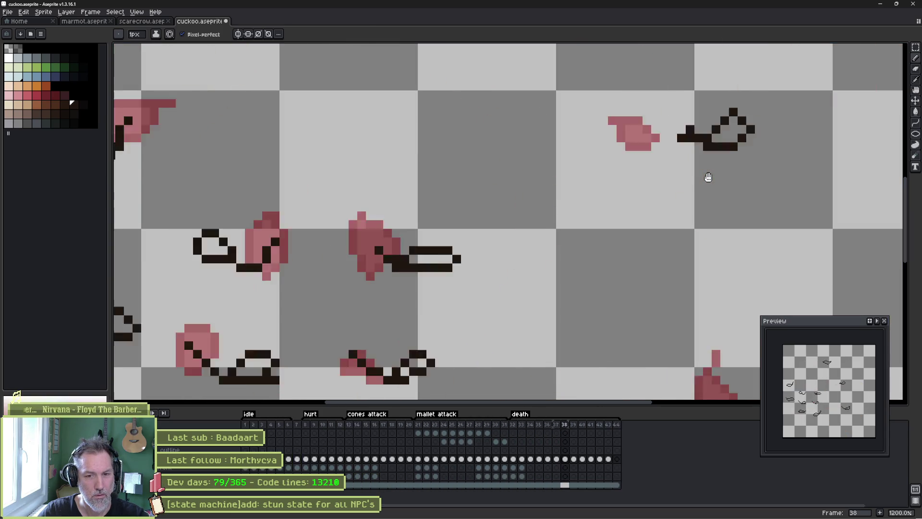
pyautogui.click(690, 260)
pyautogui.hotkey('ctrl', 'z')
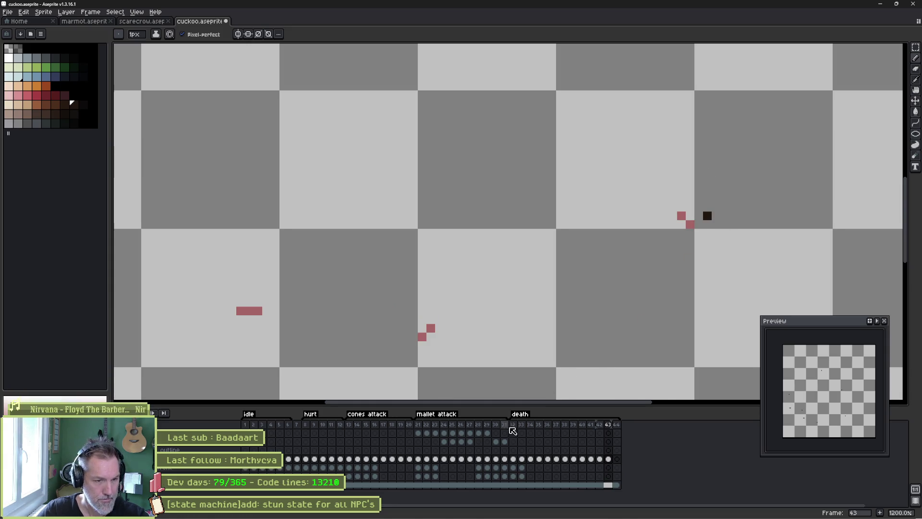
pyautogui.moveTo(549, 425); pyautogui.dragTo(560, 428)
# - With the paint bucket, fill the middle, upper-left and lower-left outlined feathers on frame 38 red
pyautogui.press('g')
pyautogui.press('Right')
pyautogui.click(452, 260)
pyautogui.moveTo(319, 278); pyautogui.dragTo(479, 272)
pyautogui.click(372, 240)
pyautogui.click(236, 159)
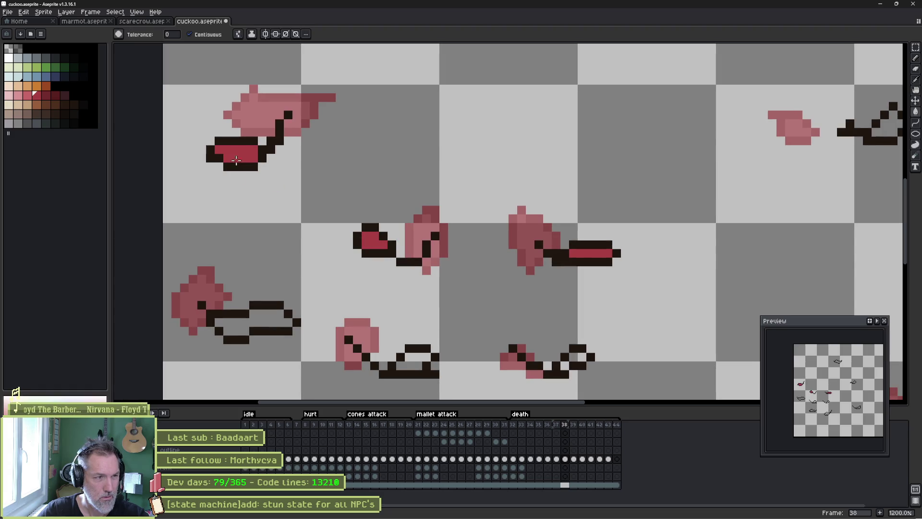
pyautogui.click(268, 317)
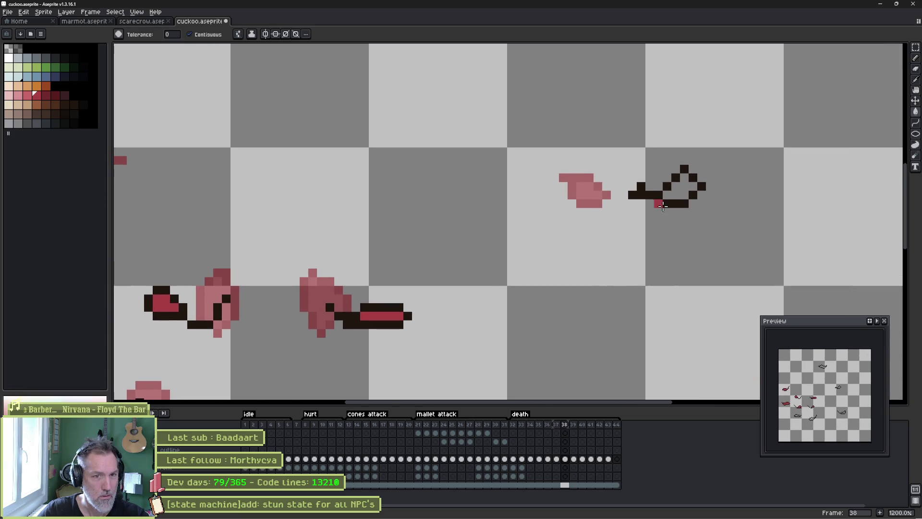
# - Fill the top-right, bottom-right and top feathers on frame 38 with red
pyautogui.click(677, 193)
pyautogui.scroll(-3, 413, 251)
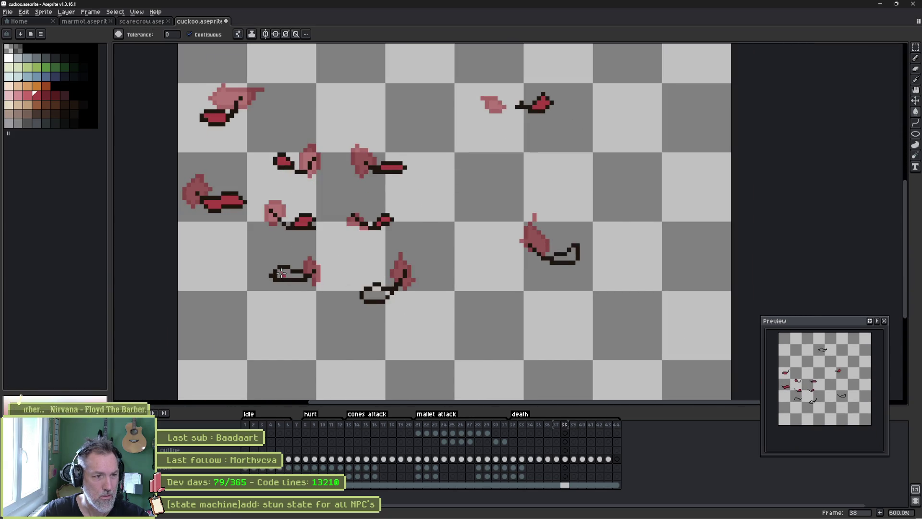
pyautogui.click(573, 255)
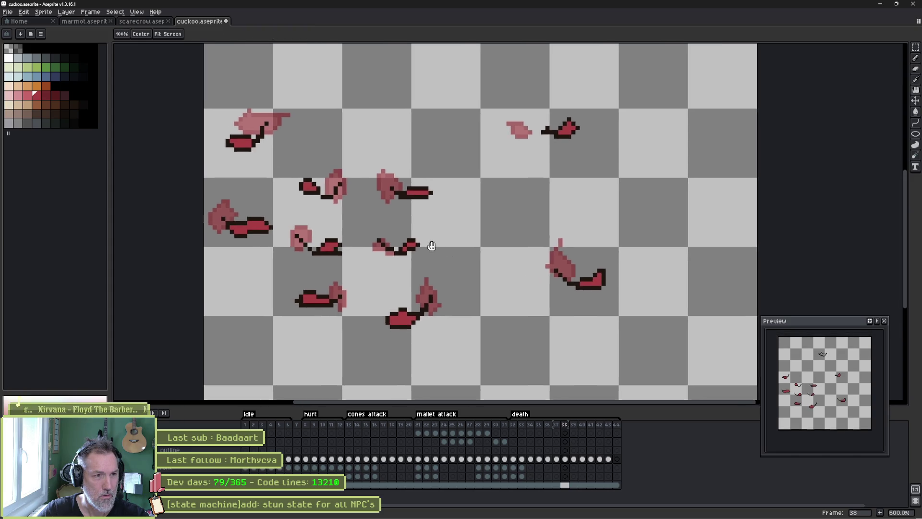
pyautogui.scroll(3, 461, 231)
pyautogui.hscroll(-3, 461, 231)
pyautogui.click(543, 95)
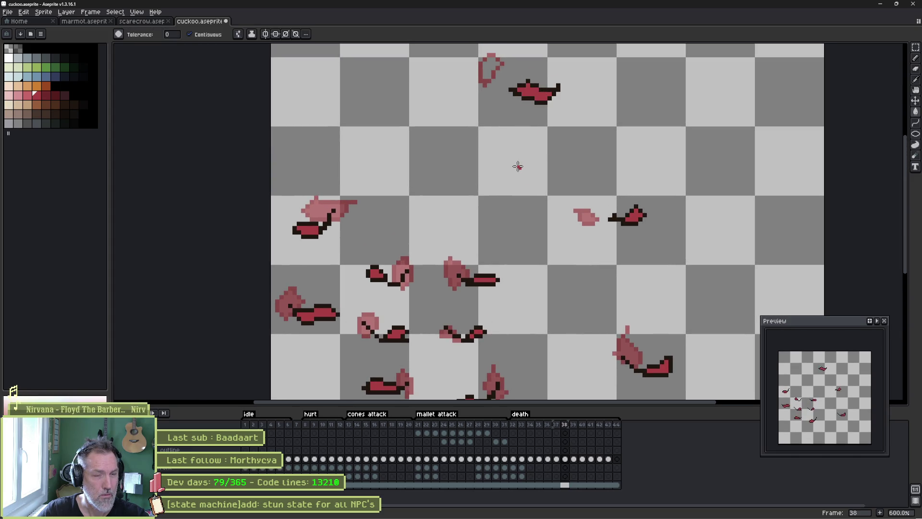
# - Review frames 39 through 42, confirm the death tag's settings, and play the animation
pyautogui.press('.')
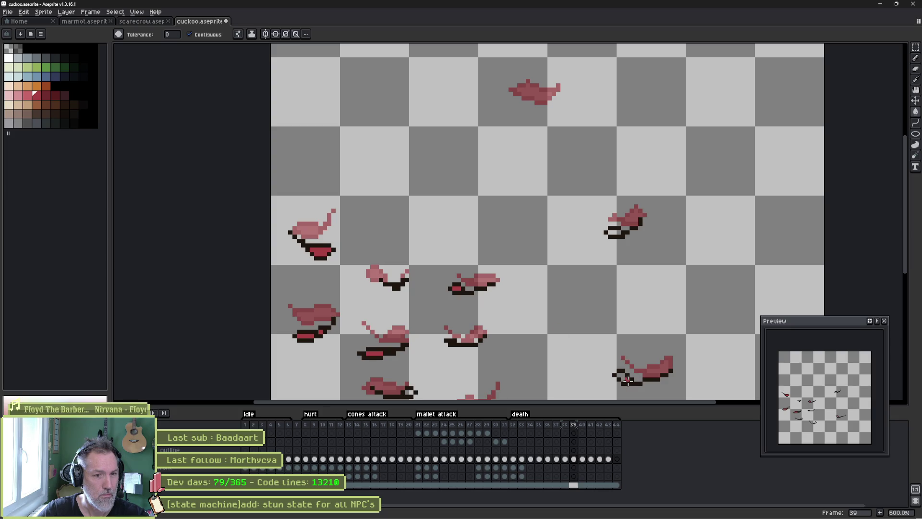
pyautogui.scroll(-3, 609, 235)
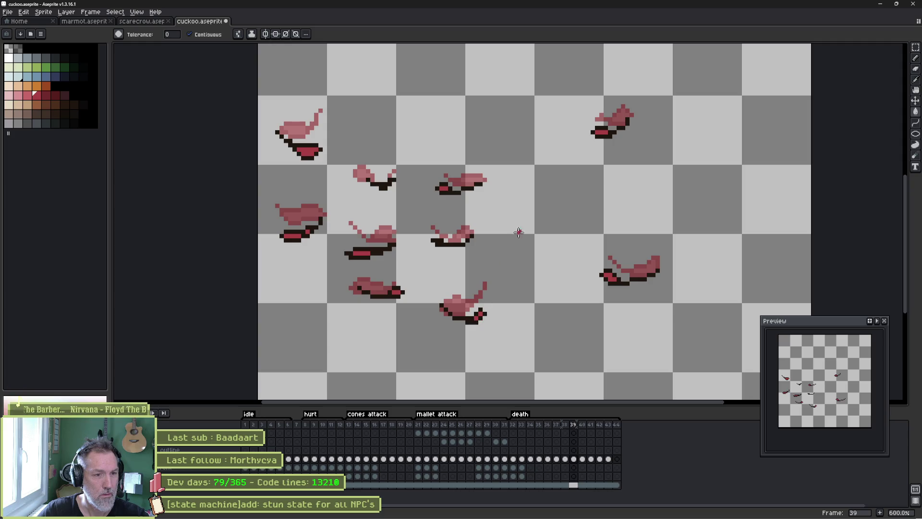
pyautogui.press('Right')
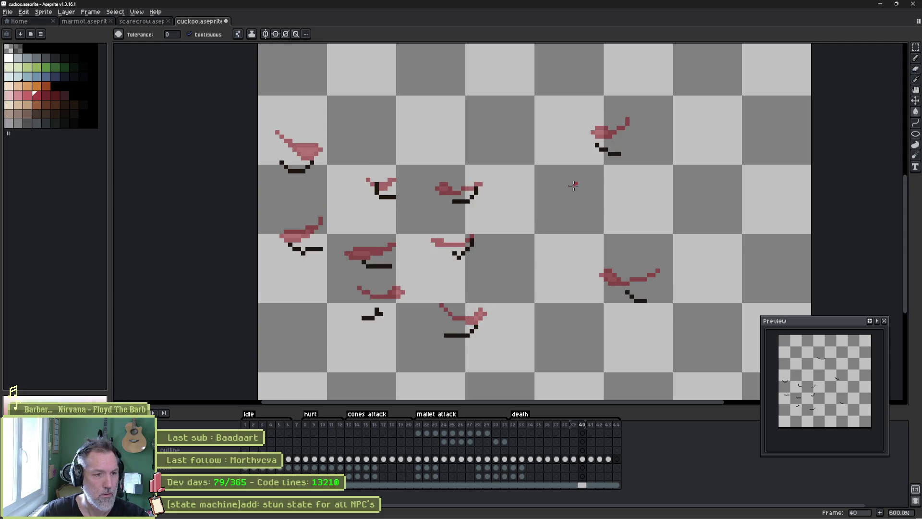
pyautogui.press('Right')
pyautogui.press('Right')
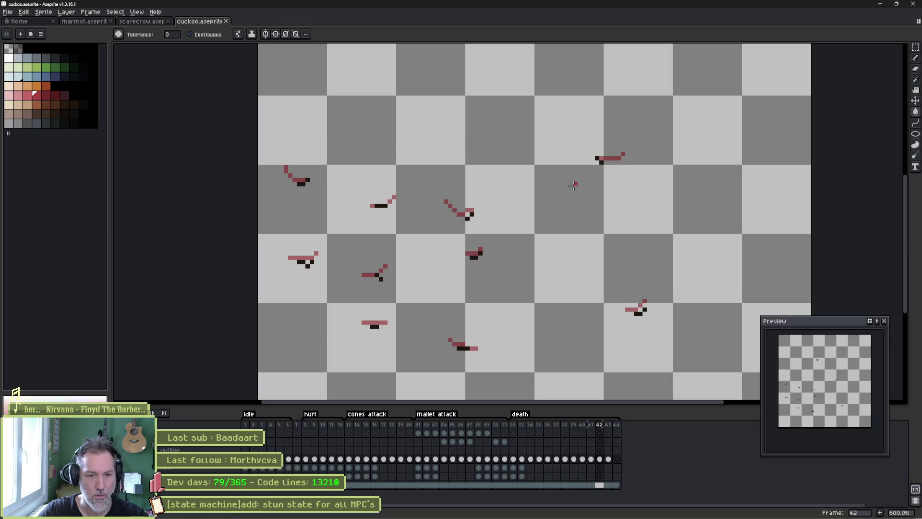
pyautogui.doubleClick(525, 413)
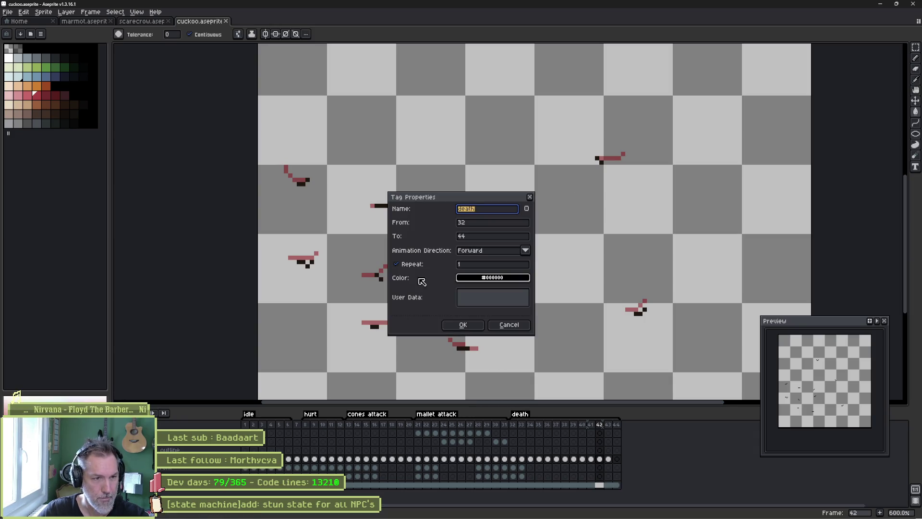
pyautogui.click(464, 326)
pyautogui.press('Return')
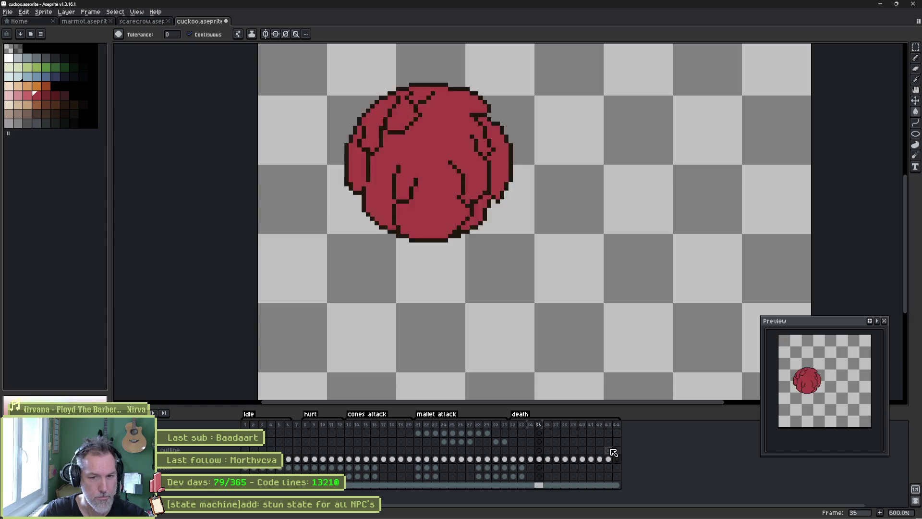
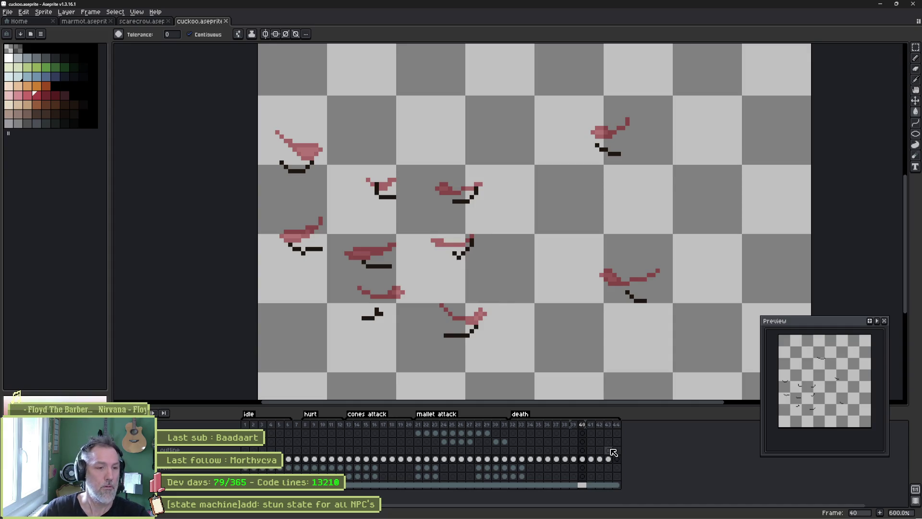
# - Check that the Aseprite death tag spans frames 32–44 without changing it, then return to Godot
pyautogui.doubleClick(513, 407)
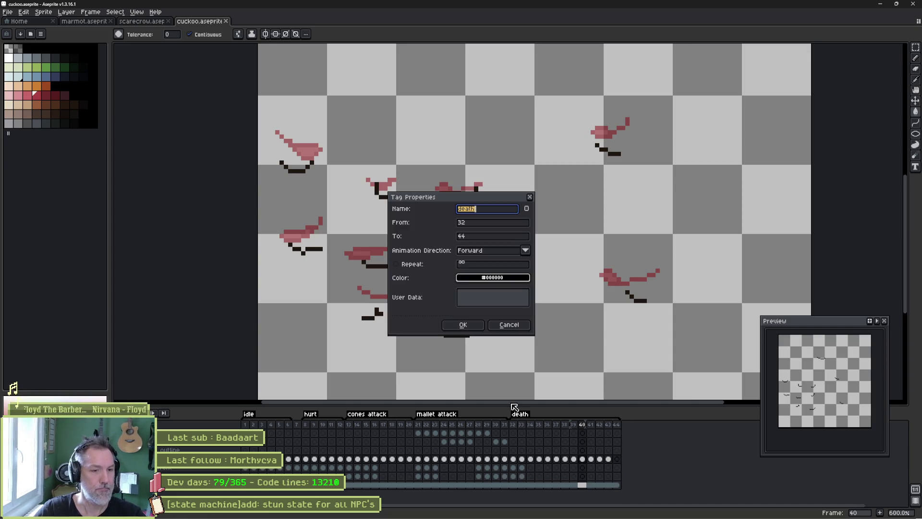
pyautogui.click(463, 325)
pyautogui.hotkey('alt', 'Tab')
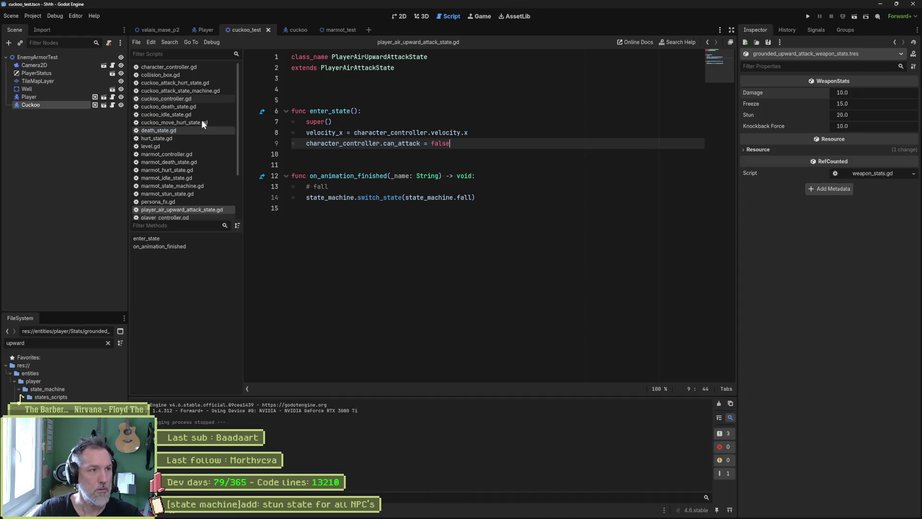
# - Reimport the updated cuckoo sprite file from the cuckoo scene's Aseprite Import section
pyautogui.click(296, 30)
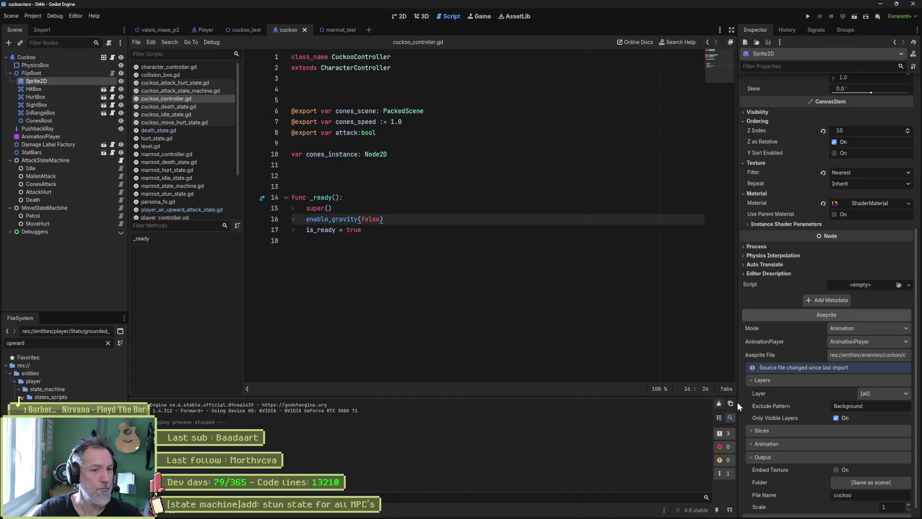
pyautogui.click(835, 508)
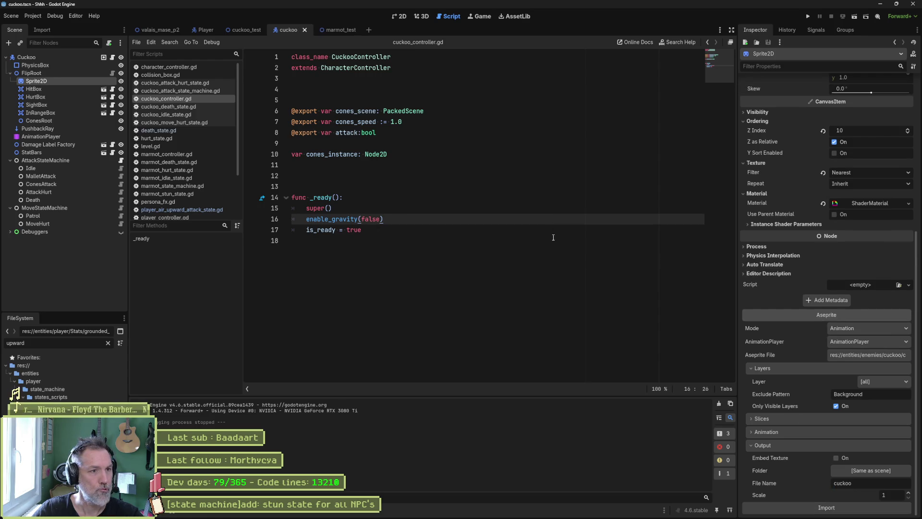
pyautogui.click(336, 31)
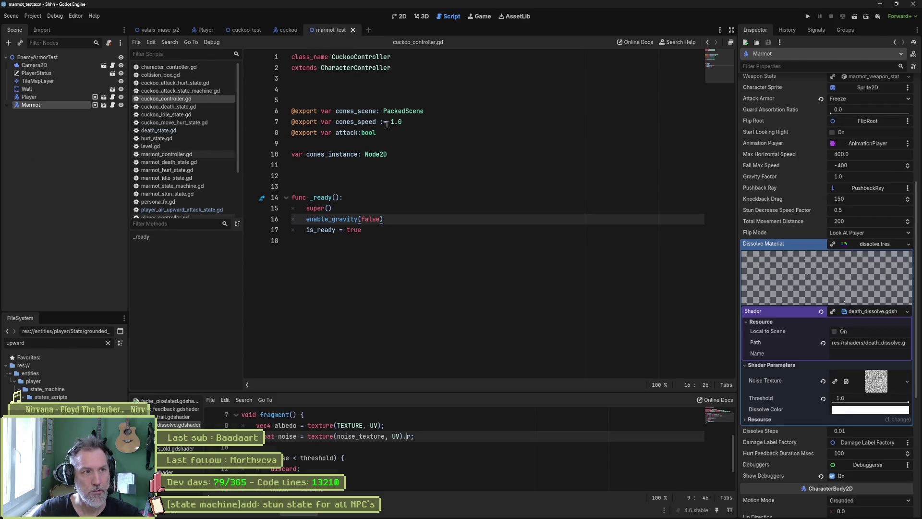
# - Run cuckoo_test with F6, restart it twice, then stop the game
pyautogui.click(245, 30)
pyautogui.press('F6')
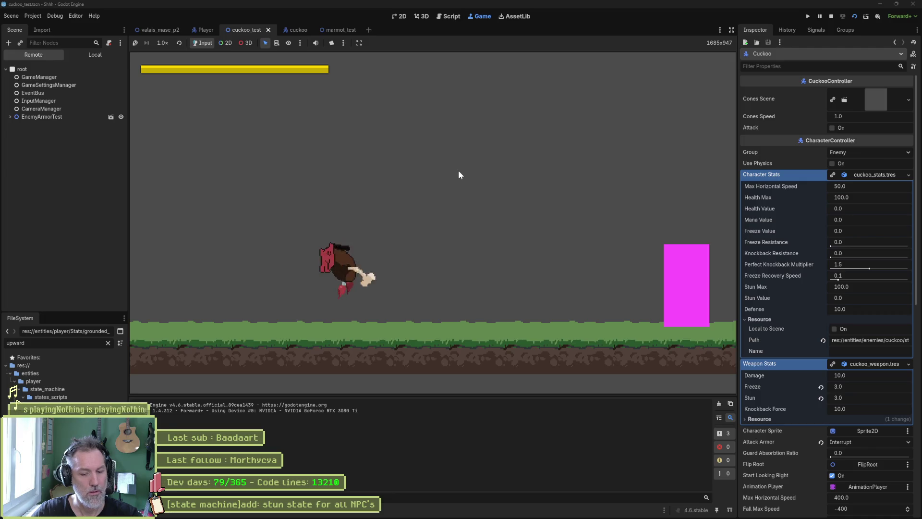
pyautogui.press('F6')
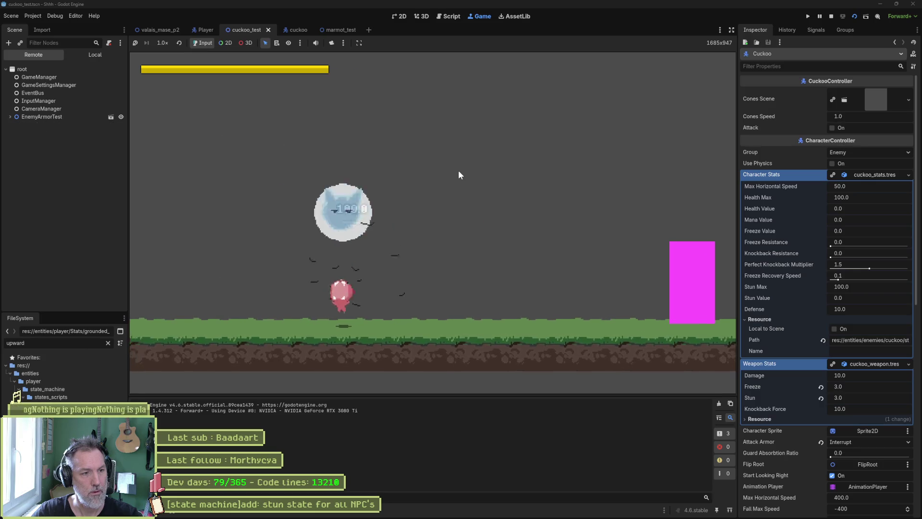
pyautogui.press('F6')
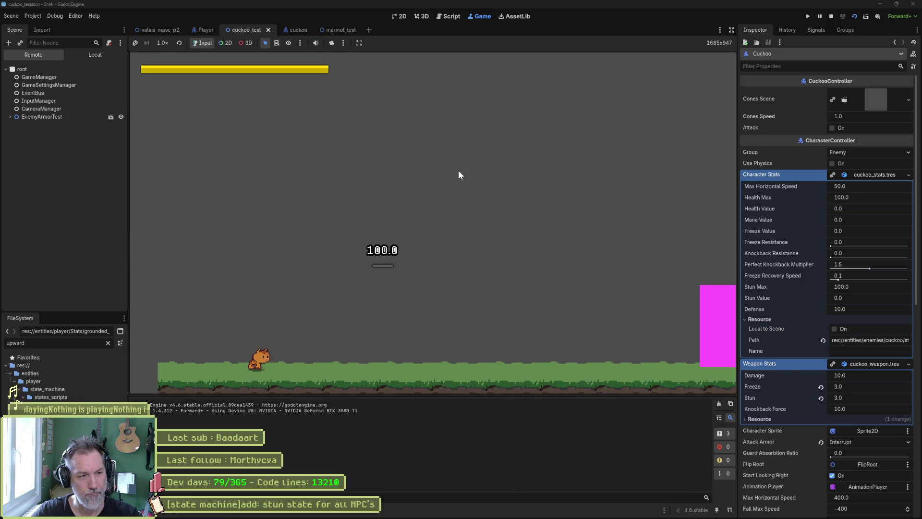
pyautogui.press('F8')
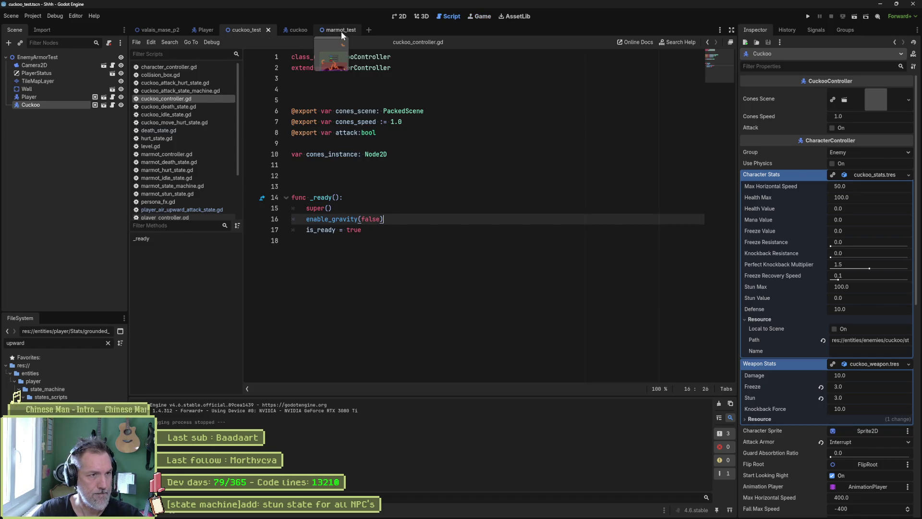
# - Duplicate the Wall node and move Wall2 to the level's left side
pyautogui.hotkey('ctrl', 'F1')
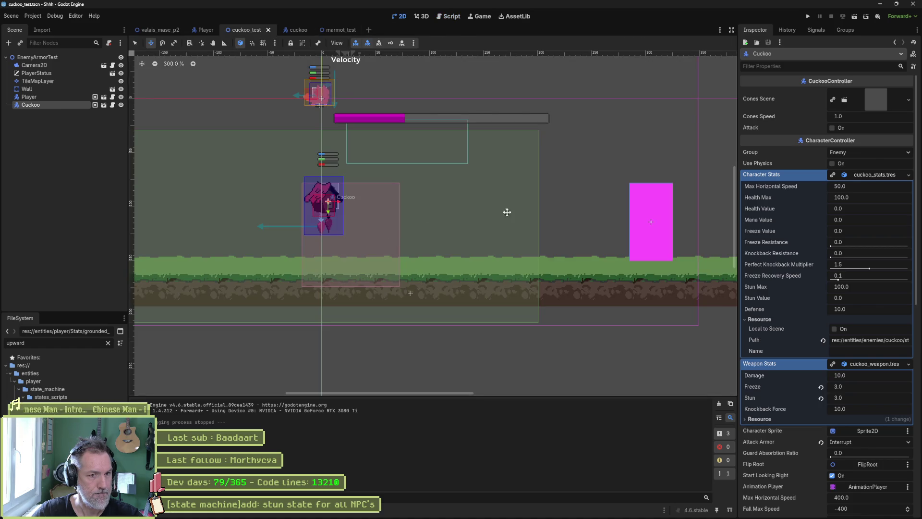
pyautogui.click(631, 221)
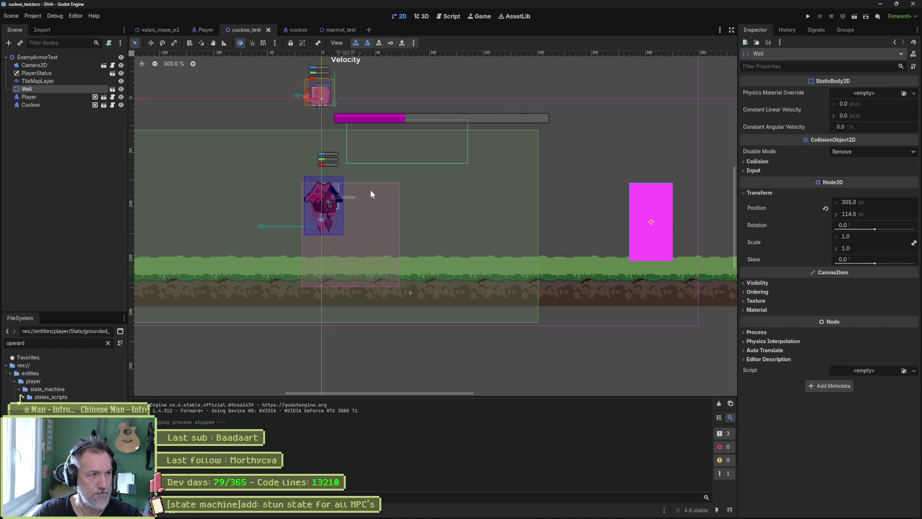
pyautogui.hotkey('ctrl', 'd')
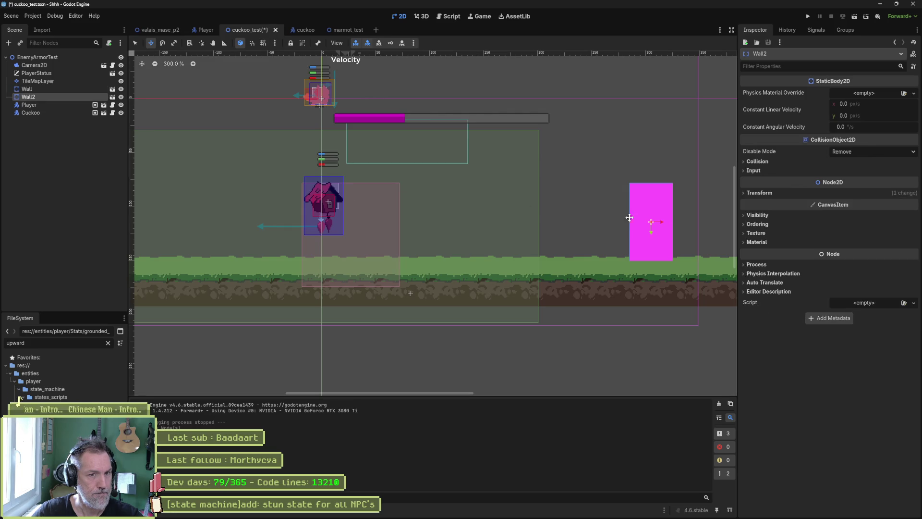
pyautogui.moveTo(658, 222); pyautogui.dragTo(156, 219)
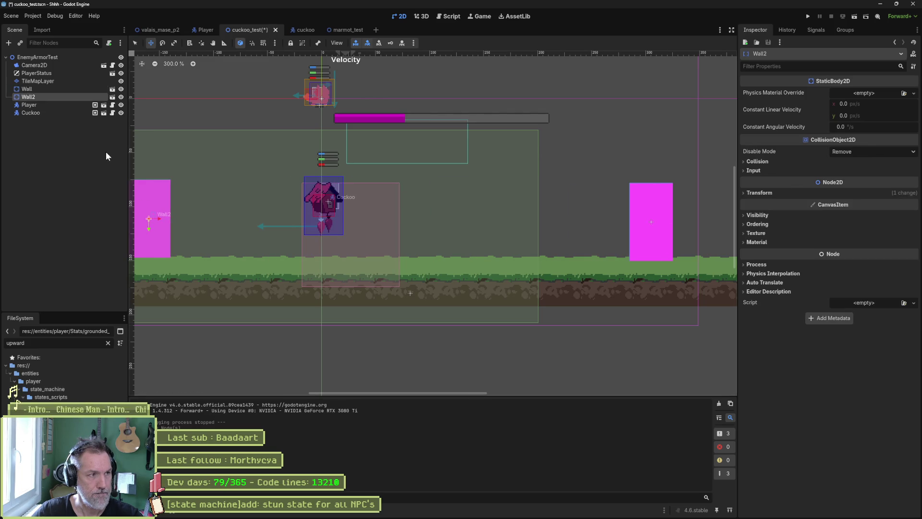
# - Save and run cuckoo_test, walk the cat right toward the enemy, then stop
pyautogui.click(34, 64)
pyautogui.moveTo(335, 191)
pyautogui.mouseDown()
pyautogui.moveTo(366, 217)
pyautogui.moveTo(390, 262)
pyautogui.mouseUp()
pyautogui.scroll(-2, 390, 263)
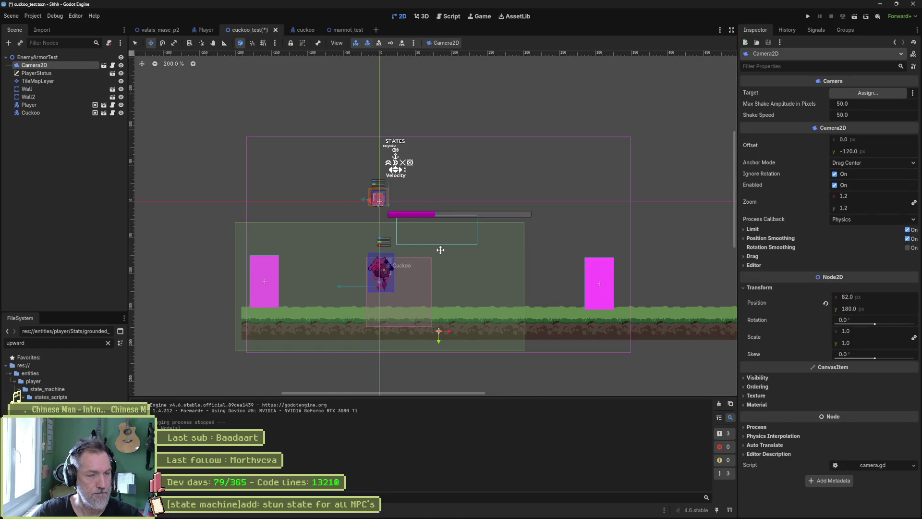
pyautogui.press('F6')
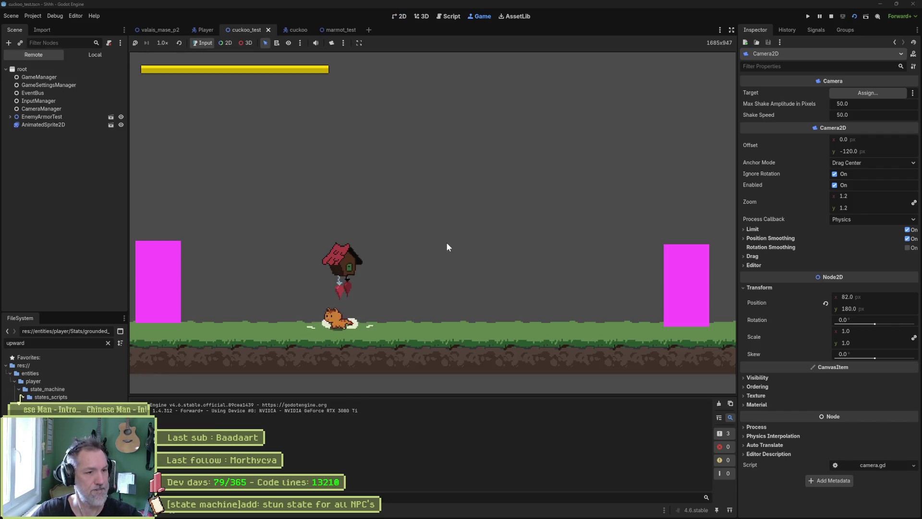
pyautogui.press('Right')
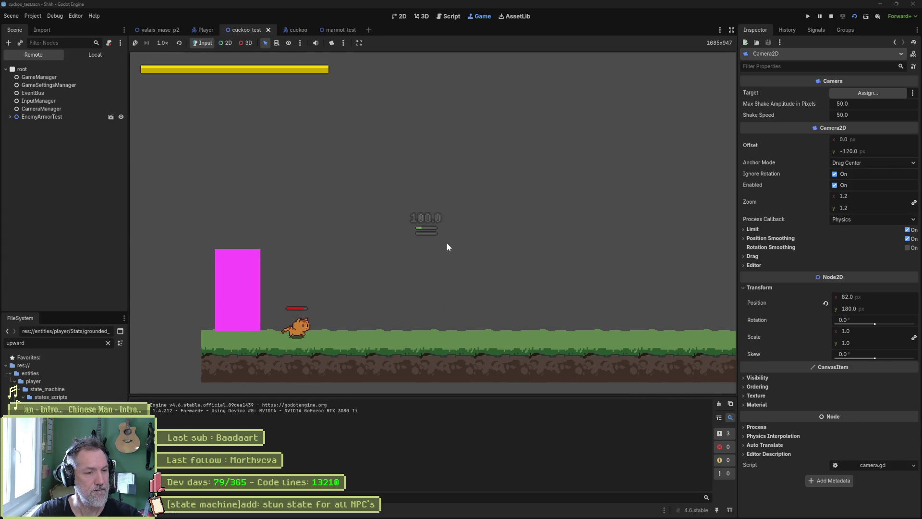
pyautogui.press('F8')
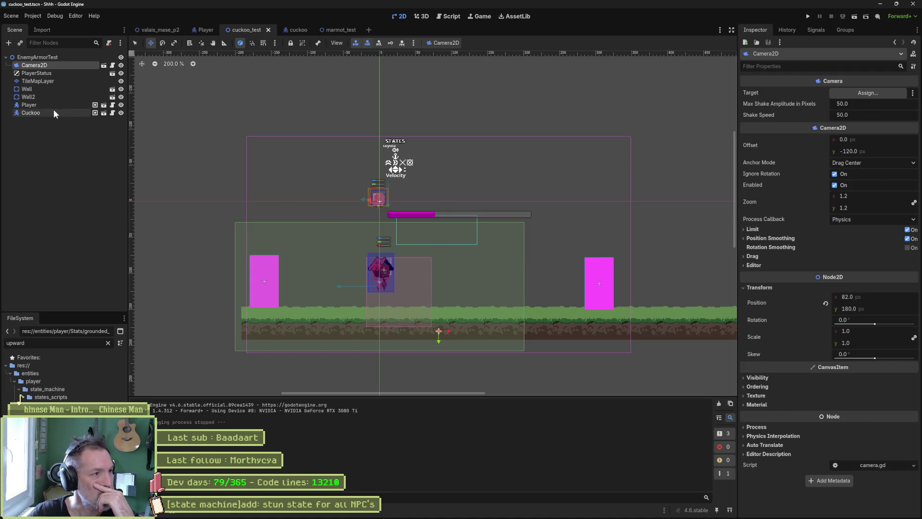
# - Open the cuckoo Death state's script, cuckoo_death_state.gd
pyautogui.click(295, 30)
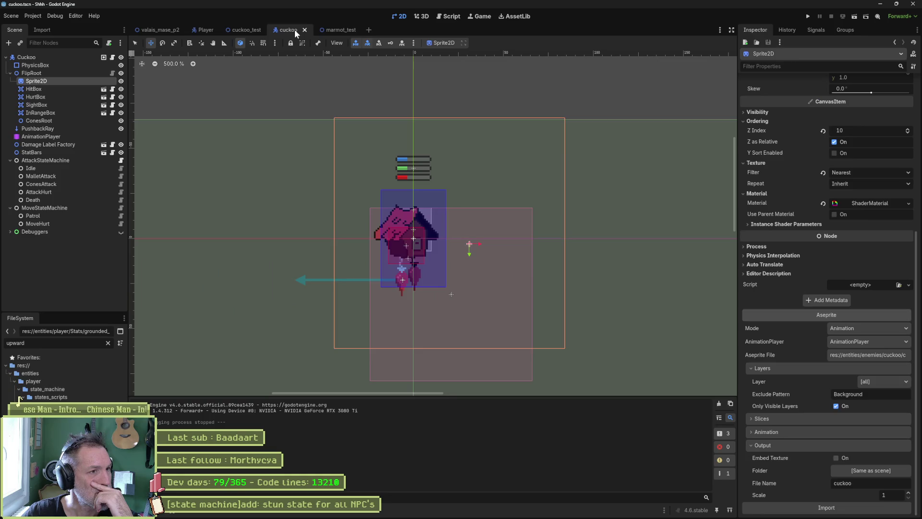
pyautogui.click(122, 199)
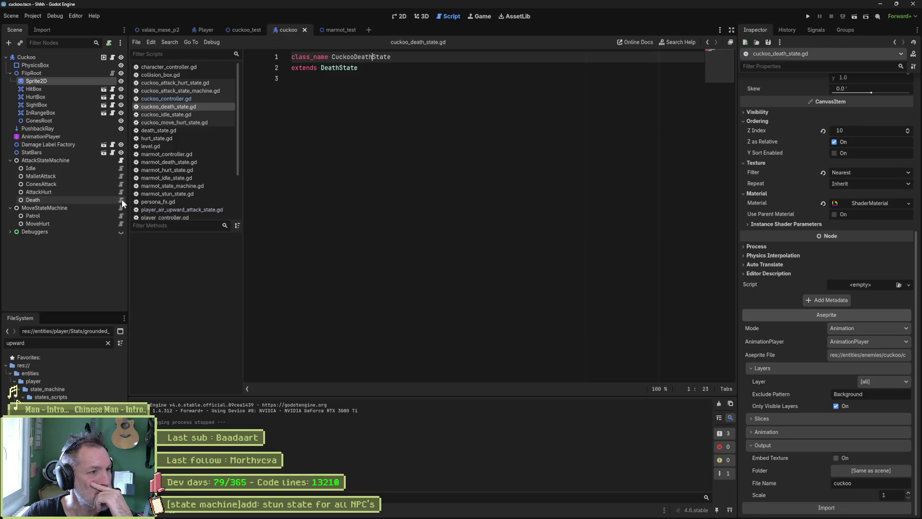
pyautogui.click(425, 118)
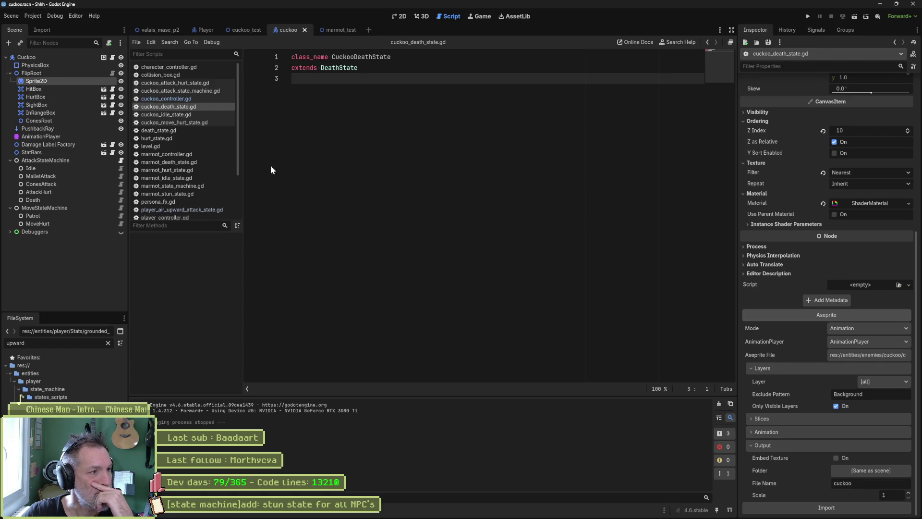
# - Load the cuckoo's death animation in the AnimationPlayer, fit it to the timeline and scrub through it
pyautogui.click(62, 137)
pyautogui.click(415, 359)
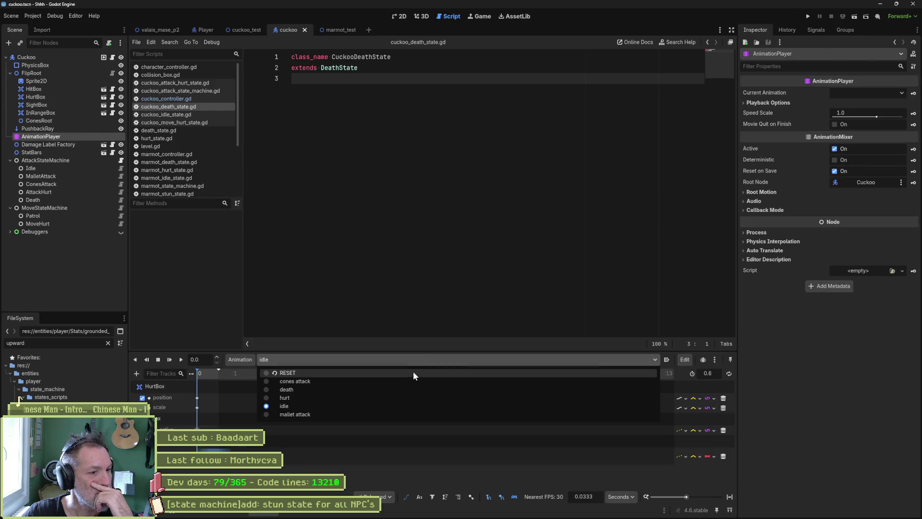
pyautogui.click(405, 390)
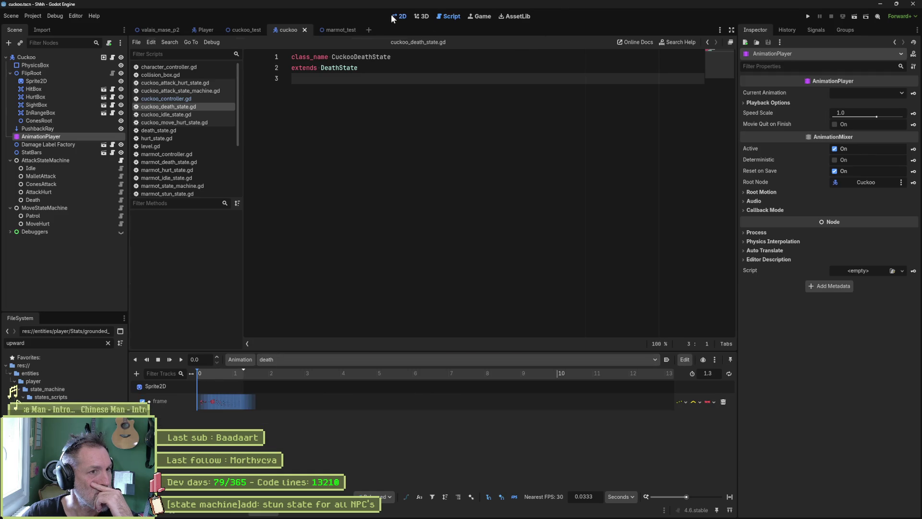
pyautogui.click(392, 15)
pyautogui.click(730, 496)
pyautogui.moveTo(220, 376)
pyautogui.mouseDown()
pyautogui.moveTo(396, 376)
pyautogui.moveTo(165, 384)
pyautogui.mouseUp()
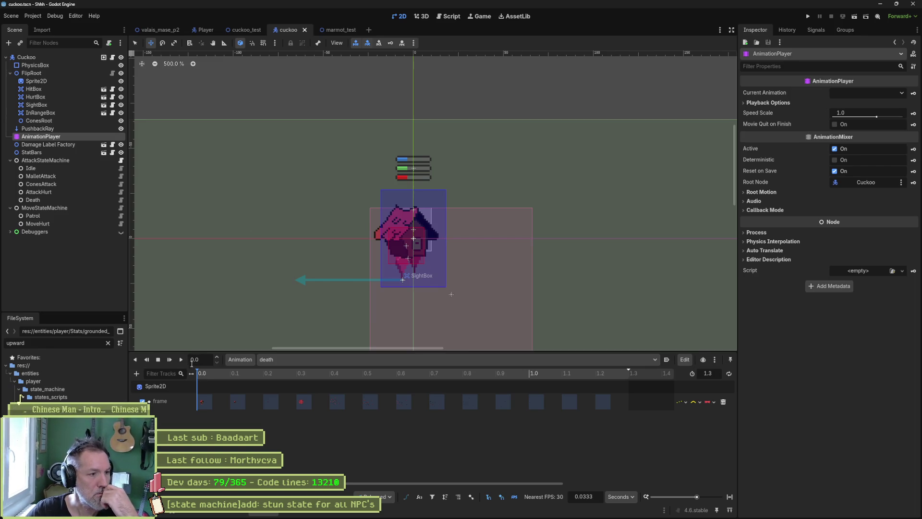
# - Start a property track on the Cuckoo node, search 'sh', cancel, and go back to the death script
pyautogui.click(136, 374)
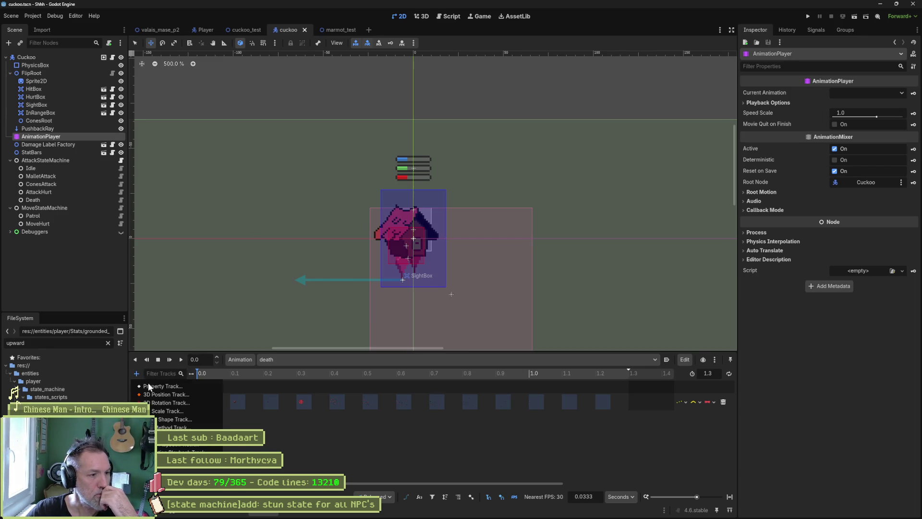
pyautogui.click(174, 385)
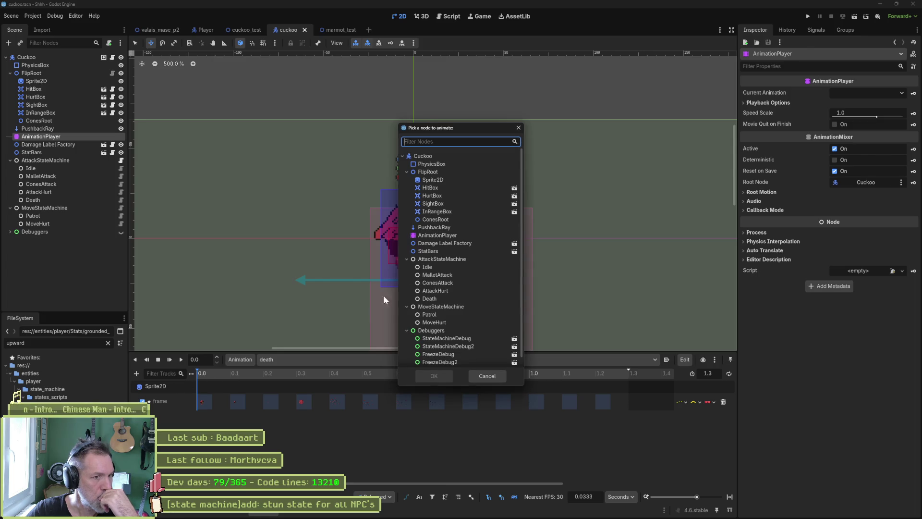
pyautogui.click(436, 156)
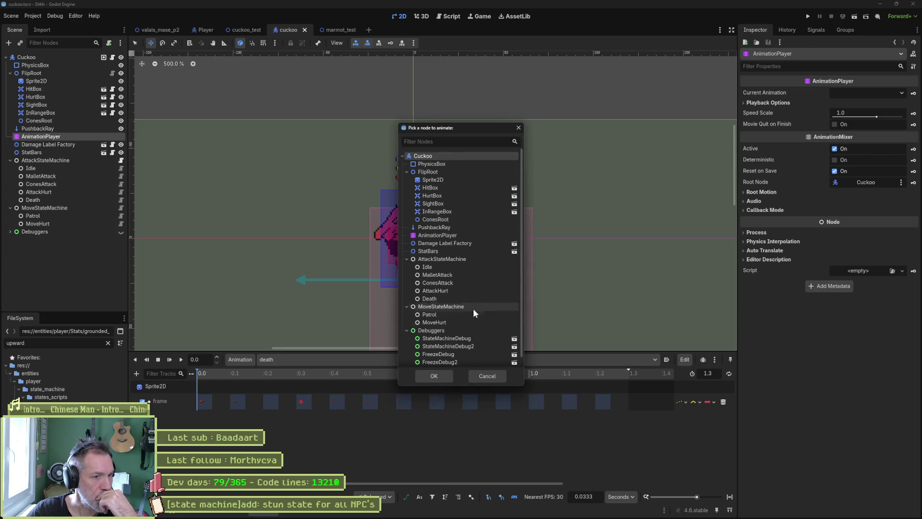
pyautogui.click(432, 374)
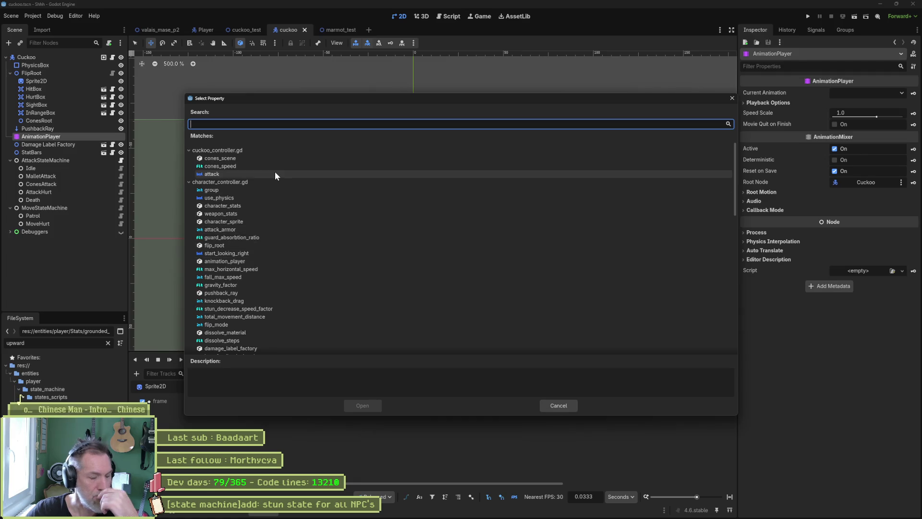
pyautogui.write('sha')
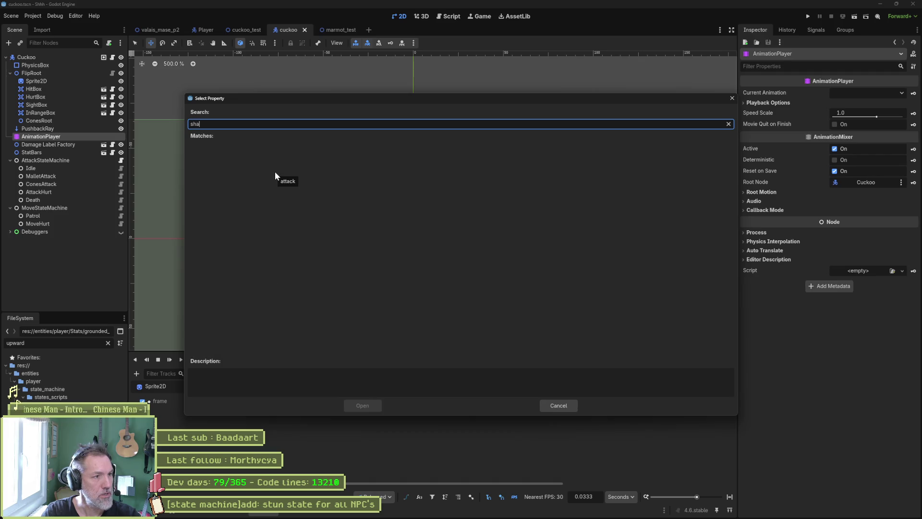
pyautogui.press('Escape')
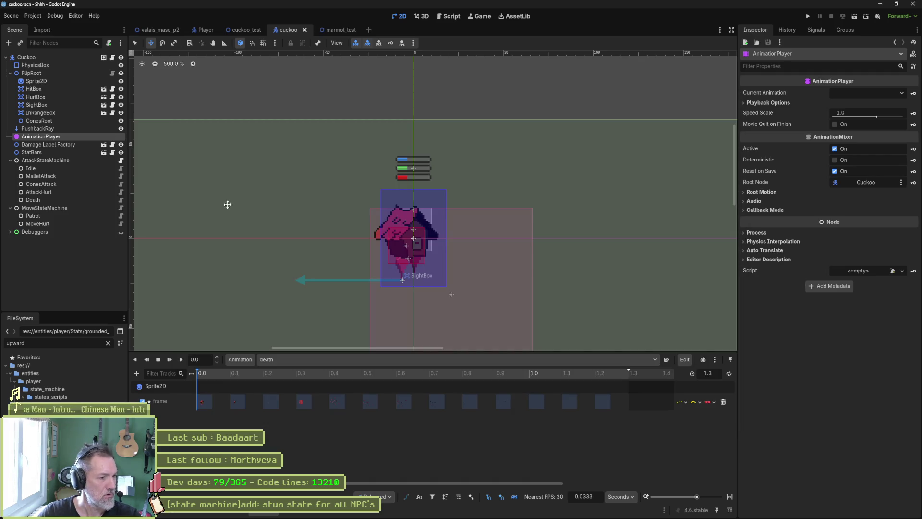
pyautogui.click(448, 16)
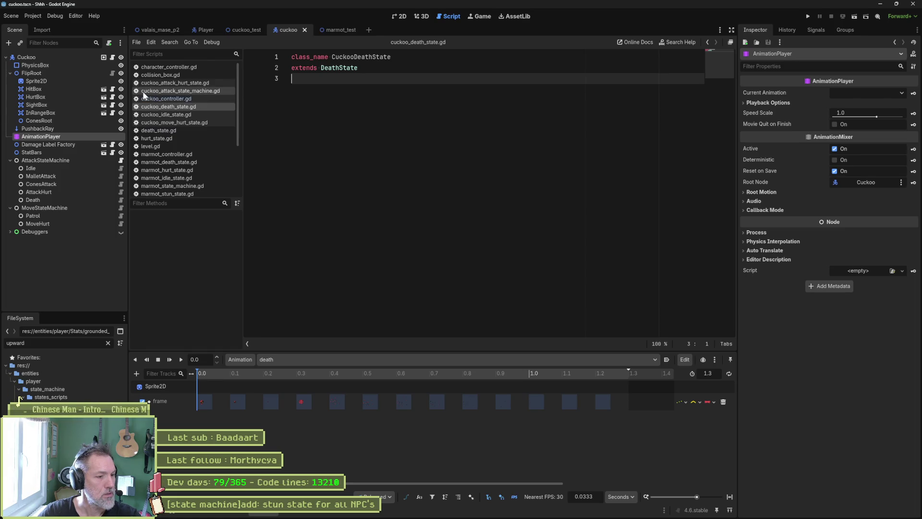
# - Open the persona attack state script from the Player scene
pyautogui.click(202, 29)
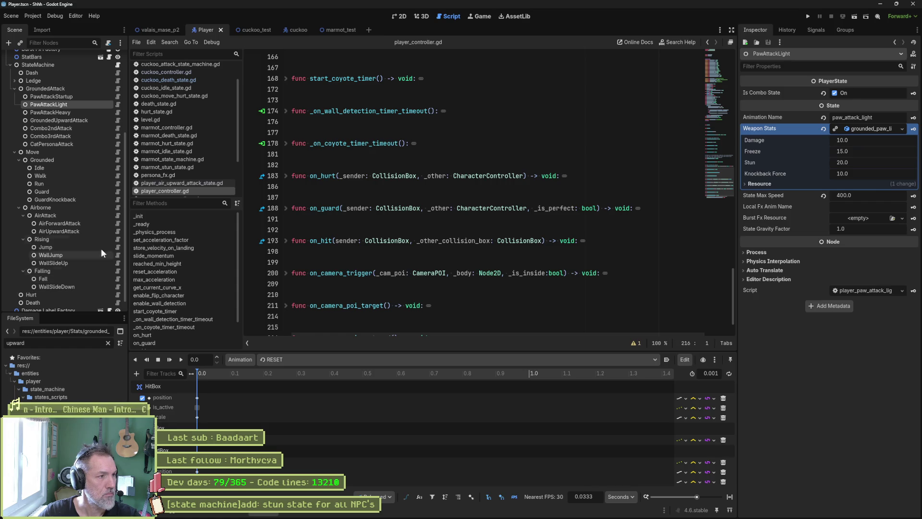
pyautogui.click(118, 144)
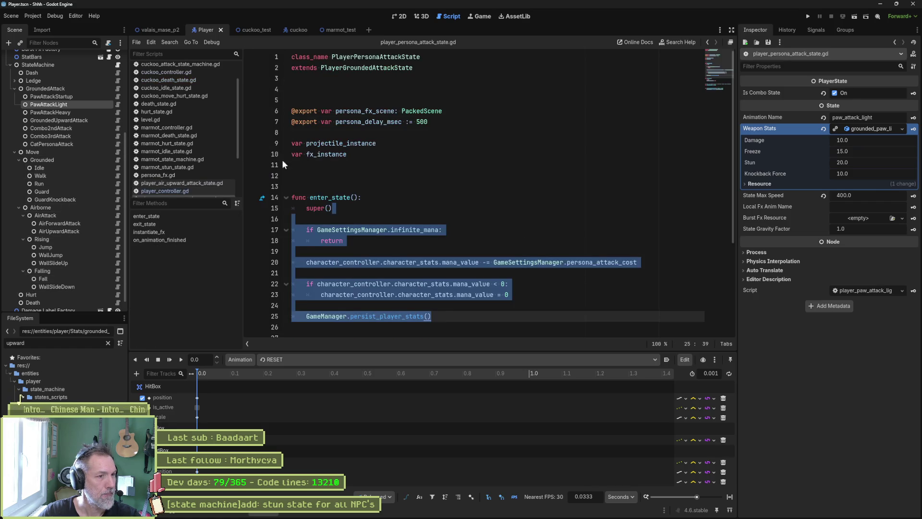
pyautogui.click(376, 191)
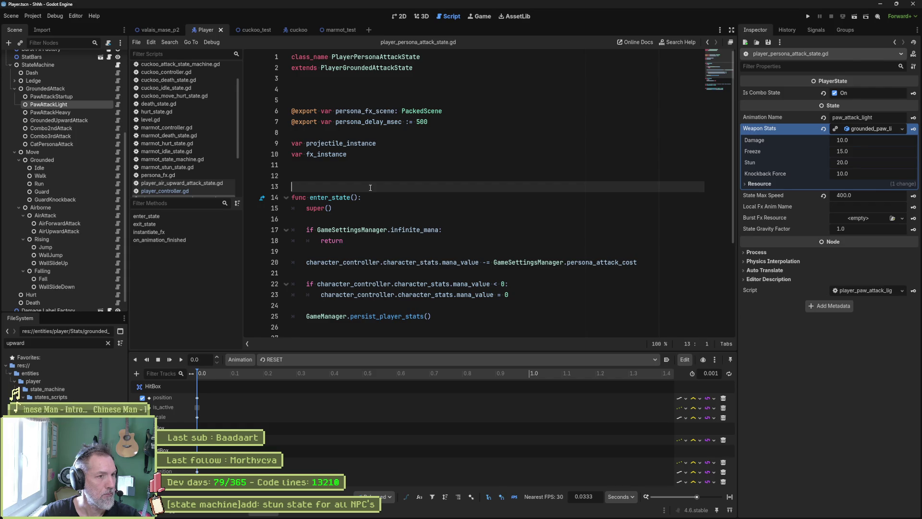
pyautogui.scroll(5, 59, 105)
# - Inspect the cat_persona_attack animation tracks, then open CatPersonaAttack's Persona Fx Scene
pyautogui.click(60, 160)
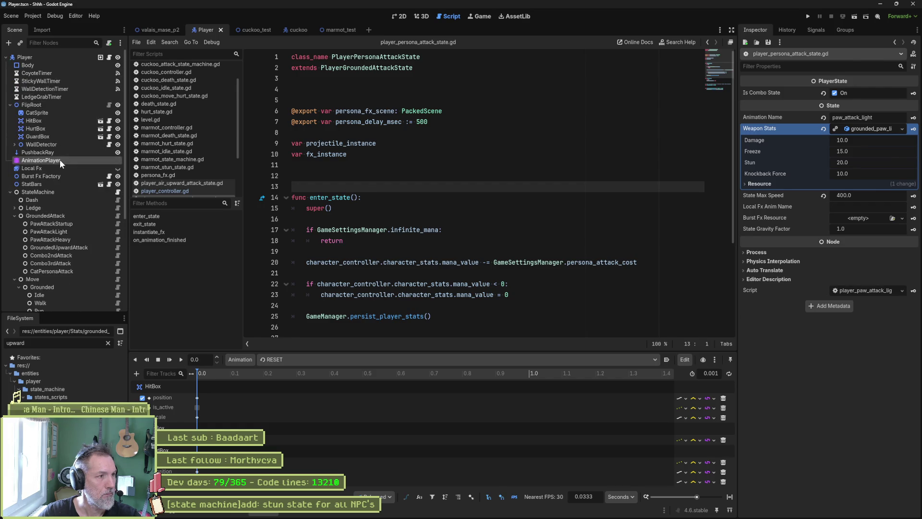
pyautogui.click(317, 359)
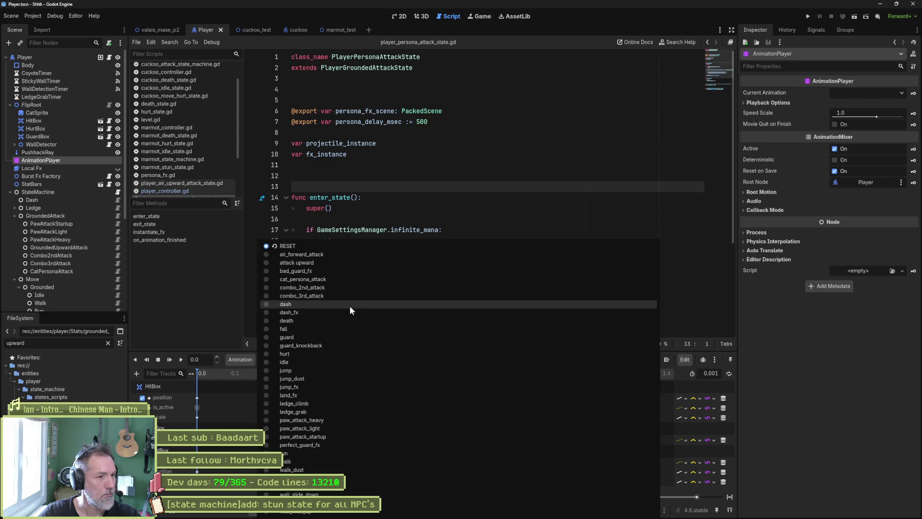
pyautogui.click(367, 279)
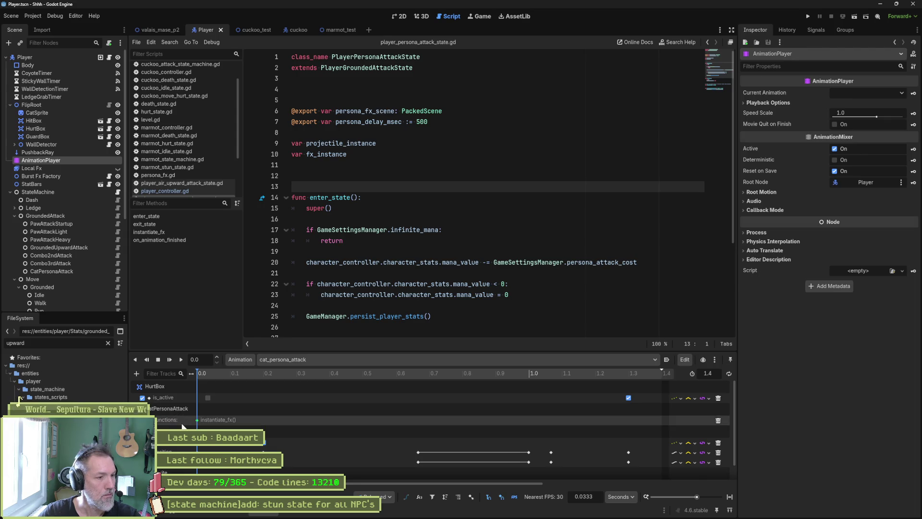
pyautogui.scroll(-1, 228, 447)
pyautogui.scroll(2, 228, 447)
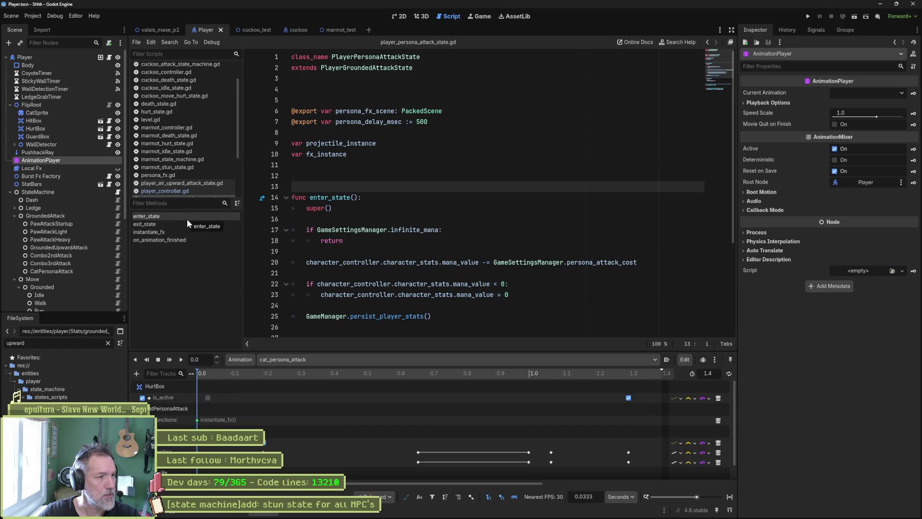
pyautogui.click(72, 270)
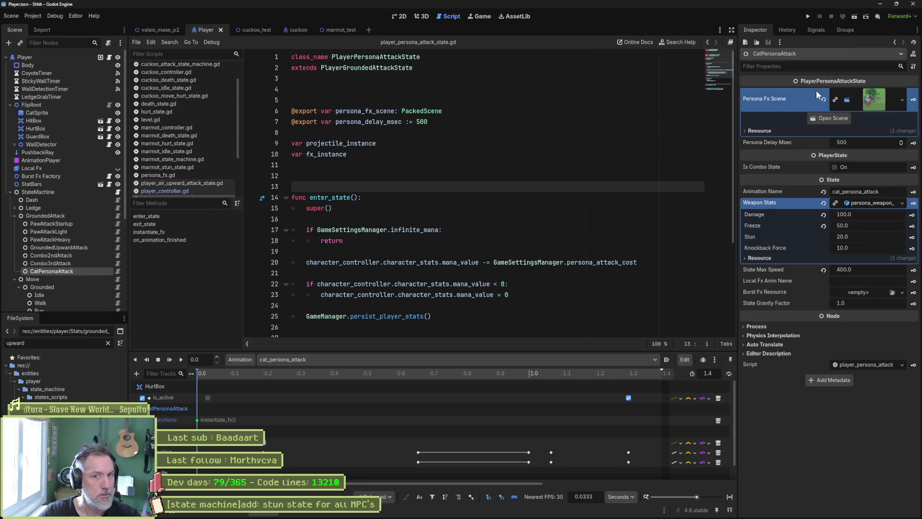
pyautogui.click(835, 118)
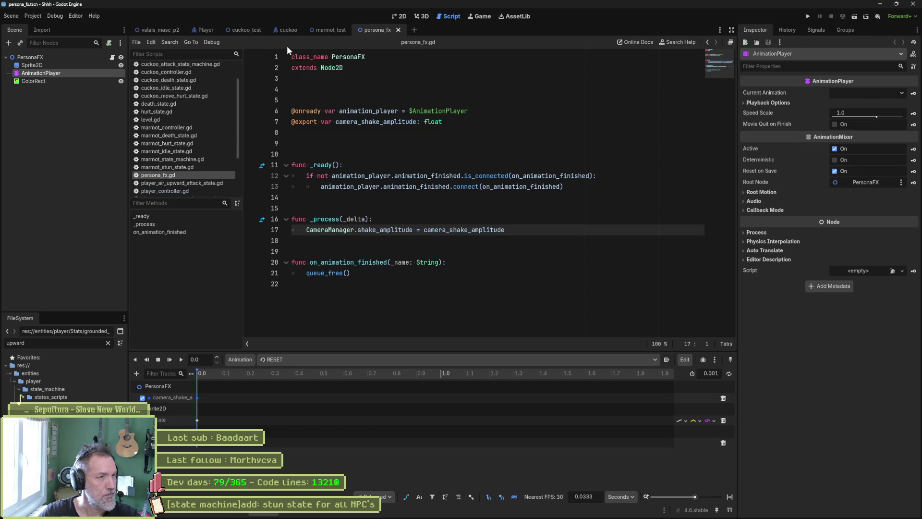
# - Copy the camera_shake_amplitude export and _process code from persona_fx.gd
pyautogui.click(287, 30)
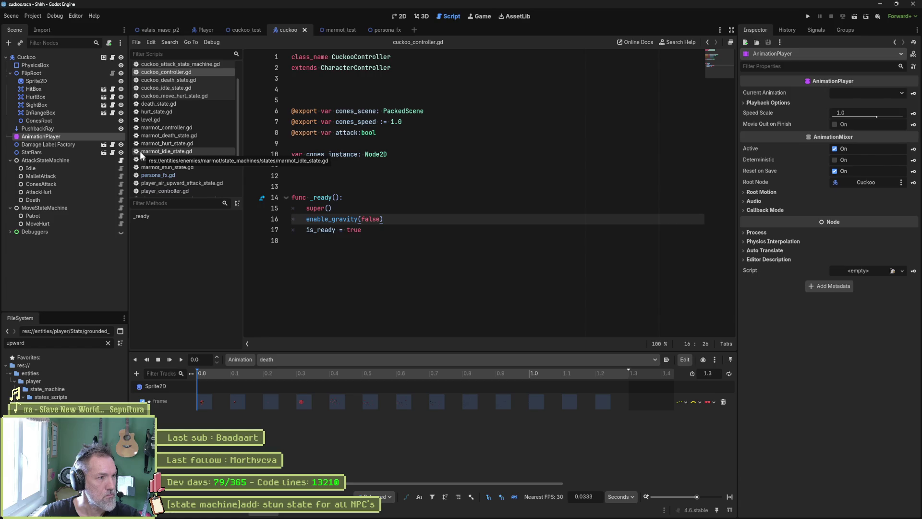
pyautogui.click(121, 200)
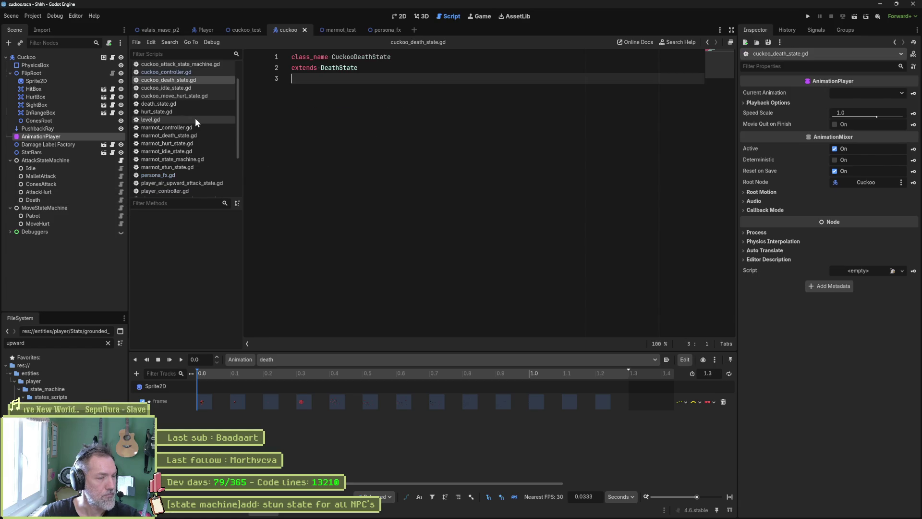
pyautogui.click(184, 175)
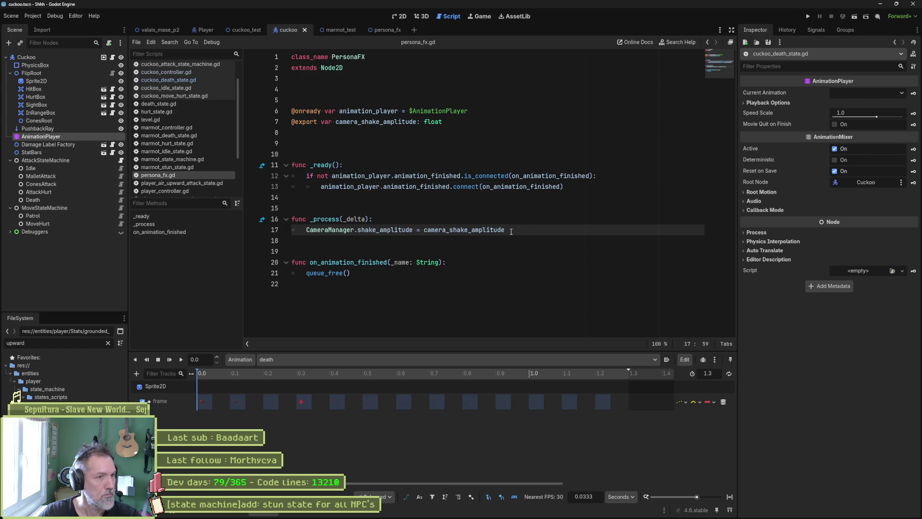
pyautogui.moveTo(506, 229); pyautogui.dragTo(251, 119)
pyautogui.hotkey('ctrl', 'c')
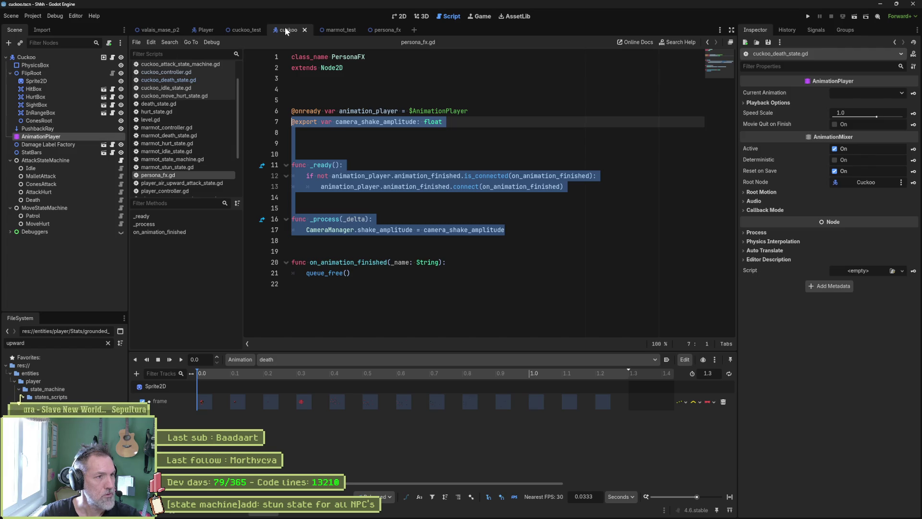
# - Paste the camera shake code into cuckoo_death_state.gd below the class header
pyautogui.click(120, 199)
pyautogui.click(326, 128)
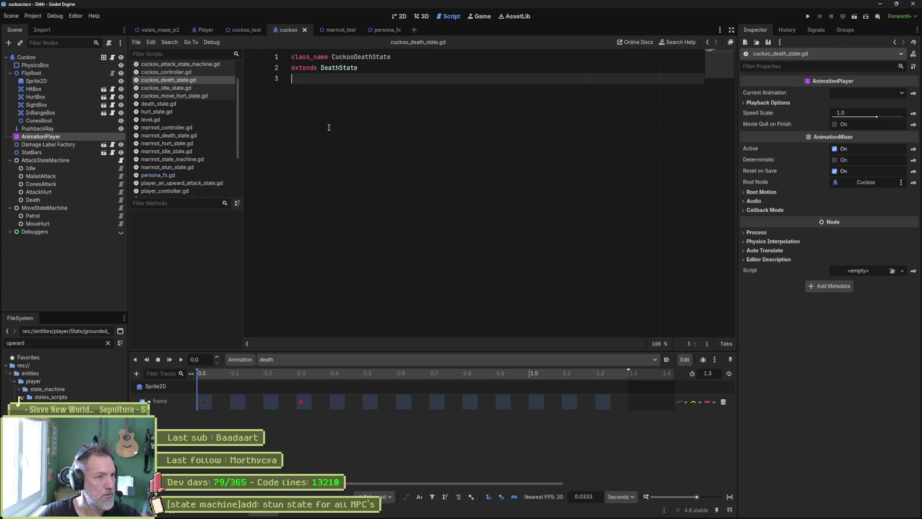
pyautogui.hotkey('ctrl', 'v')
pyautogui.click(377, 70)
pyautogui.press('Return')
pyautogui.press('Return')
pyautogui.press('Return')
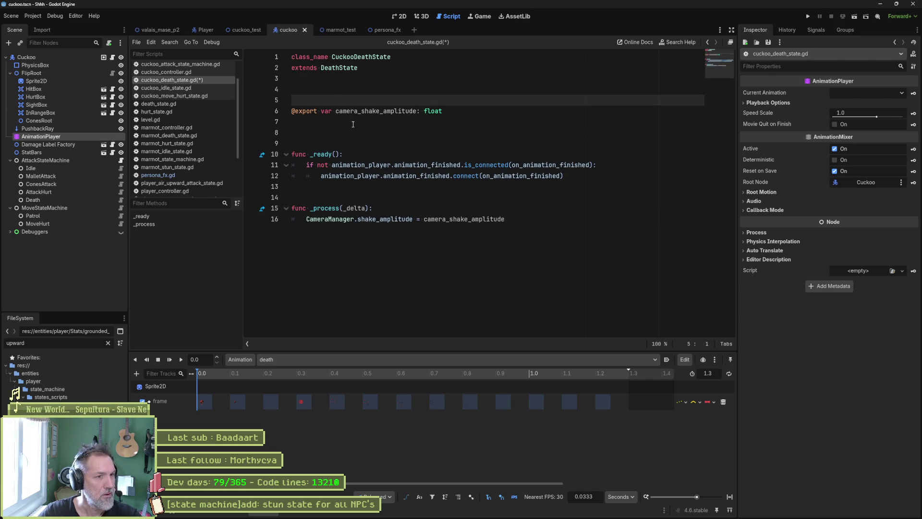
# - Remove the _ready function and its leftover blank line, then save the script
pyautogui.click(350, 154)
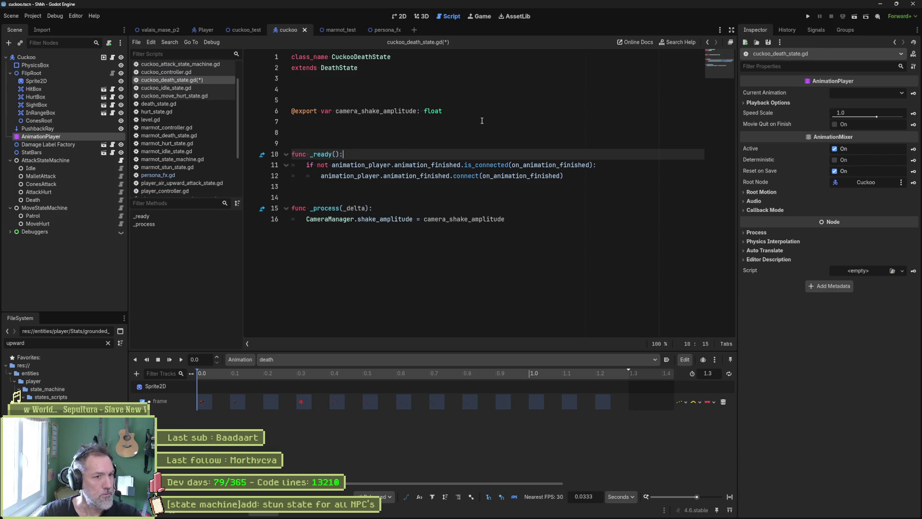
pyautogui.hotkey('ctrl', 'x')
pyautogui.hotkey('ctrl', 'x')
pyautogui.hotkey('ctrl', 'x')
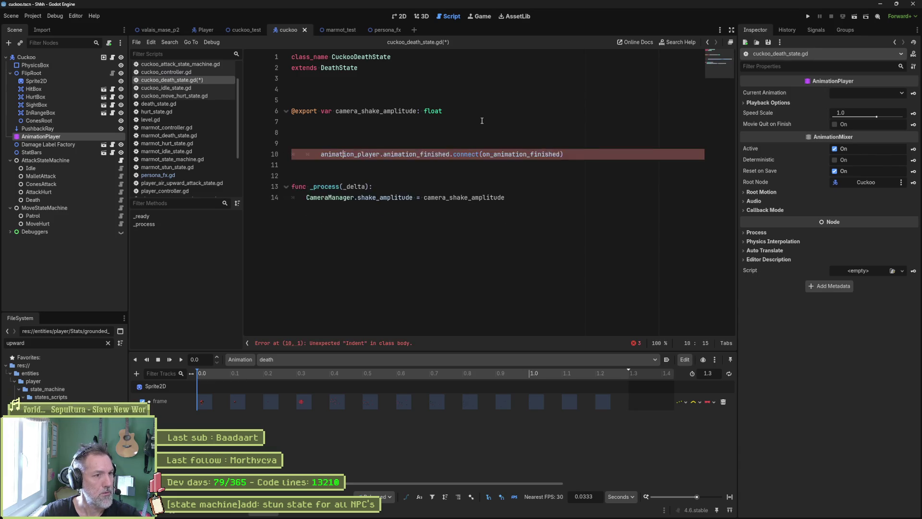
pyautogui.hotkey('ctrl', 'x')
pyautogui.hotkey('ctrl', 's')
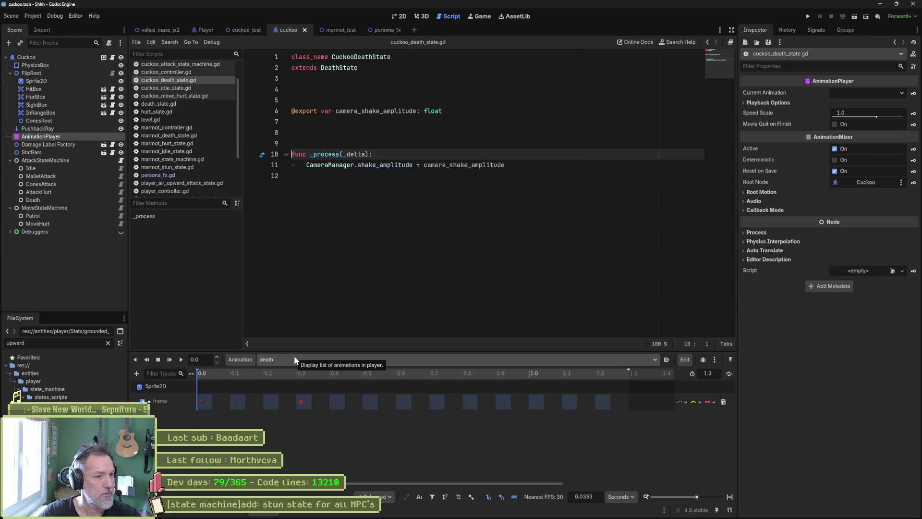
pyautogui.click(398, 17)
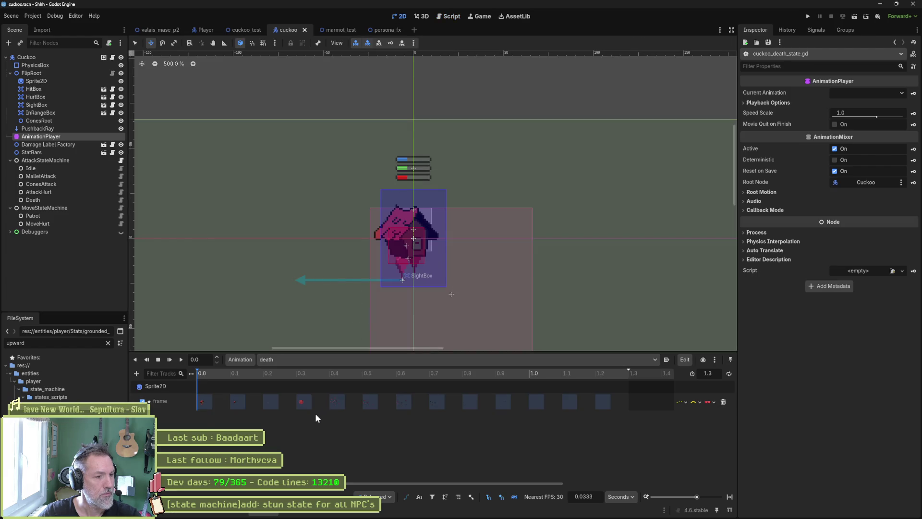
# - Add a Death node camera_shake_amplitude property track to the death animation, keyed at 0.0
pyautogui.click(137, 373)
pyautogui.click(158, 382)
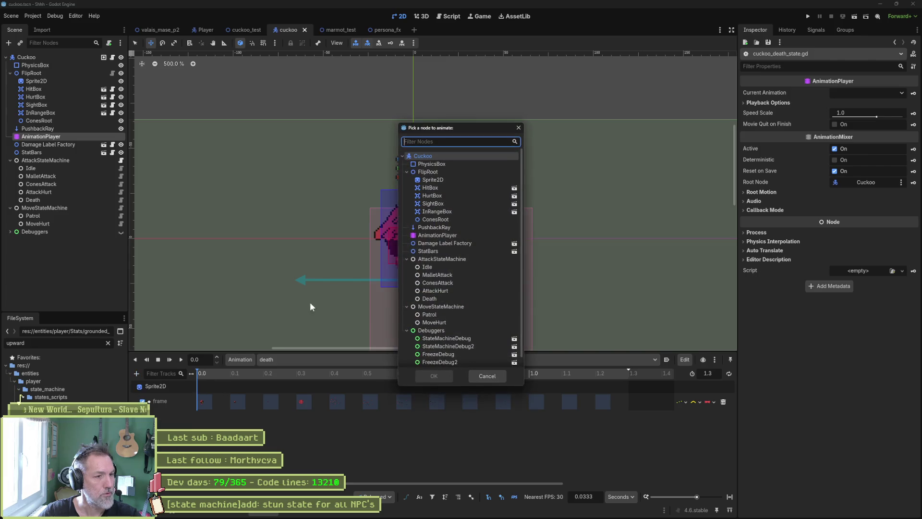
pyautogui.click(457, 296)
pyautogui.click(434, 376)
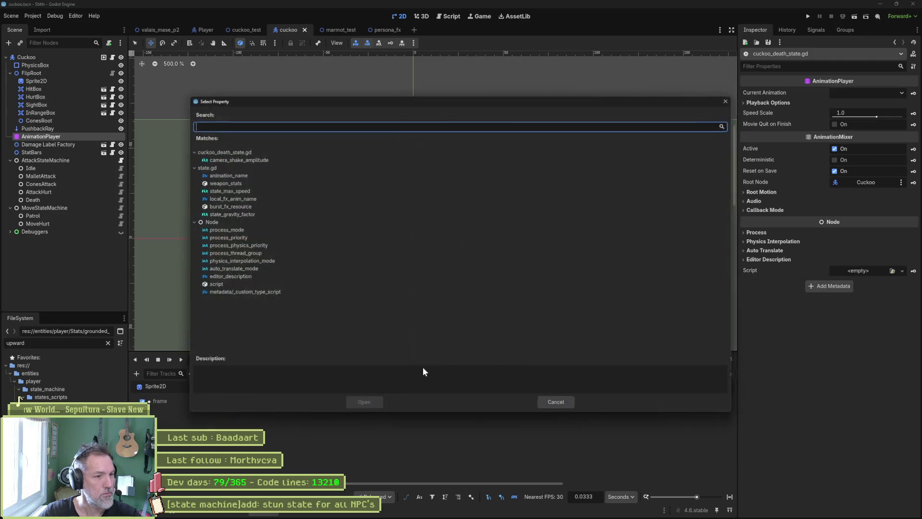
pyautogui.click(235, 158)
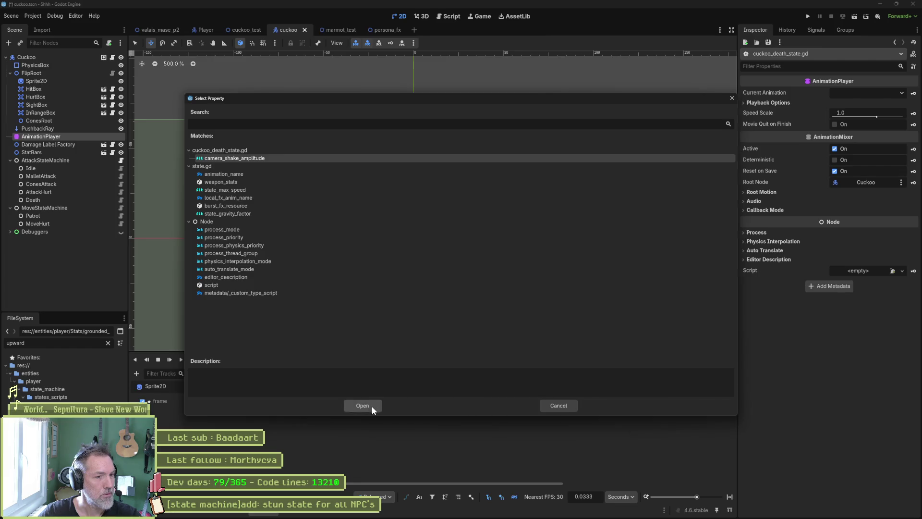
pyautogui.click(369, 405)
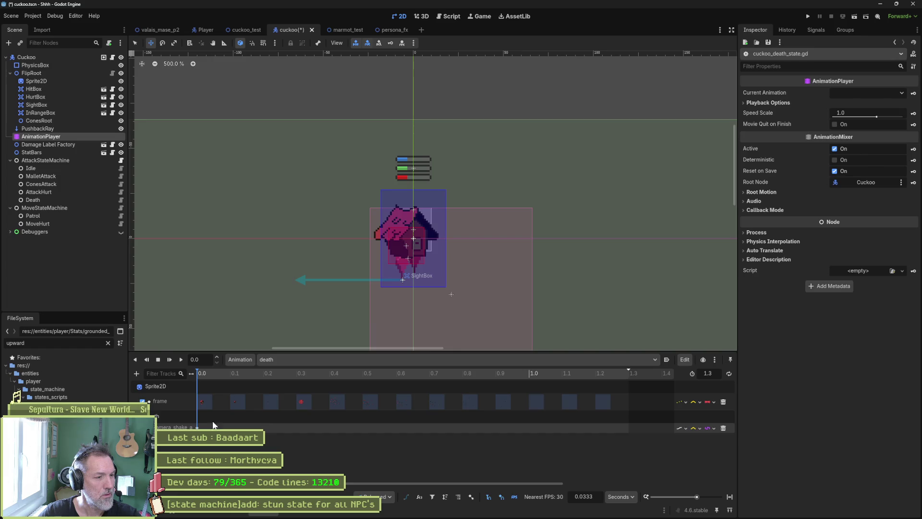
pyautogui.click(198, 428)
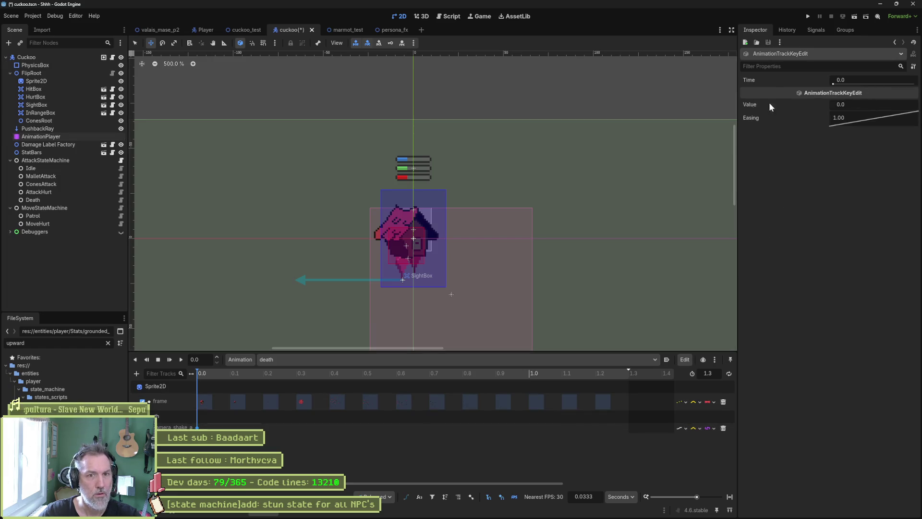
# - Insert a camera shake key at 0.3 seconds with value 10
pyautogui.moveTo(223, 374)
pyautogui.mouseDown()
pyautogui.moveTo(308, 376)
pyautogui.moveTo(295, 376)
pyautogui.mouseUp()
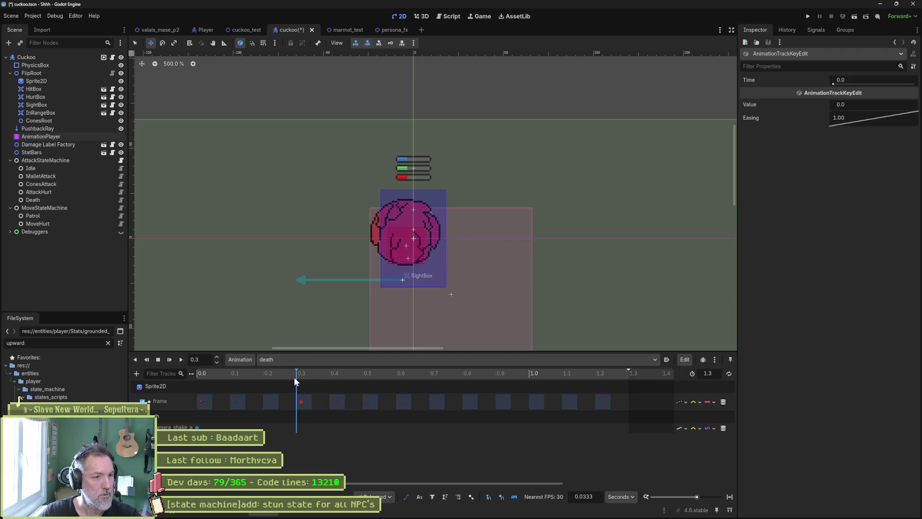
pyautogui.rightClick(296, 427)
pyautogui.click(307, 433)
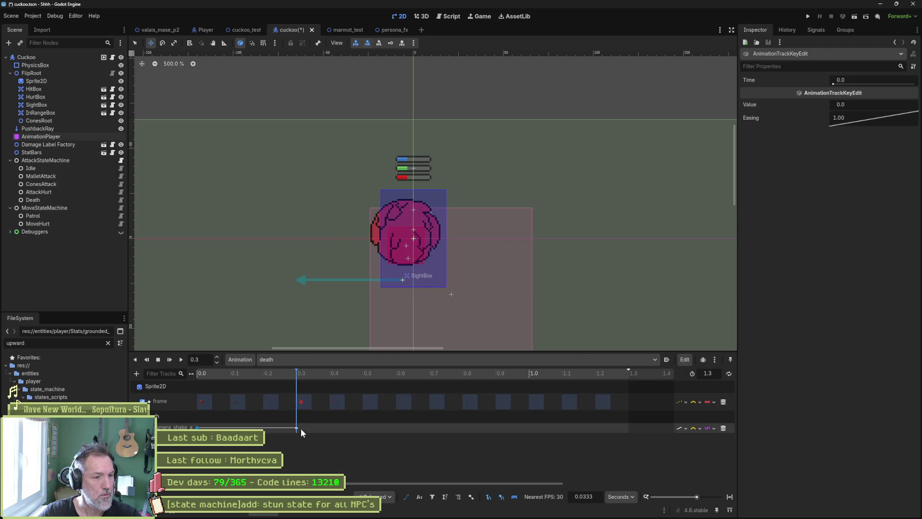
pyautogui.click(296, 427)
pyautogui.click(868, 105)
pyautogui.write('10')
pyautogui.press('Return')
# - Insert a camera shake key at 0.4 seconds with value 0.0 and save the cuckoo scene
pyautogui.moveTo(322, 377); pyautogui.dragTo(334, 379)
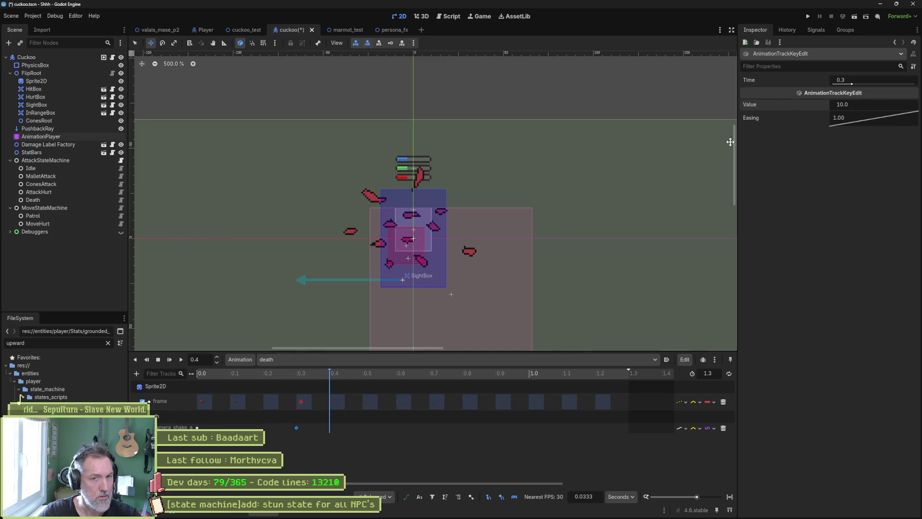
pyautogui.click(871, 102)
pyautogui.write('0')
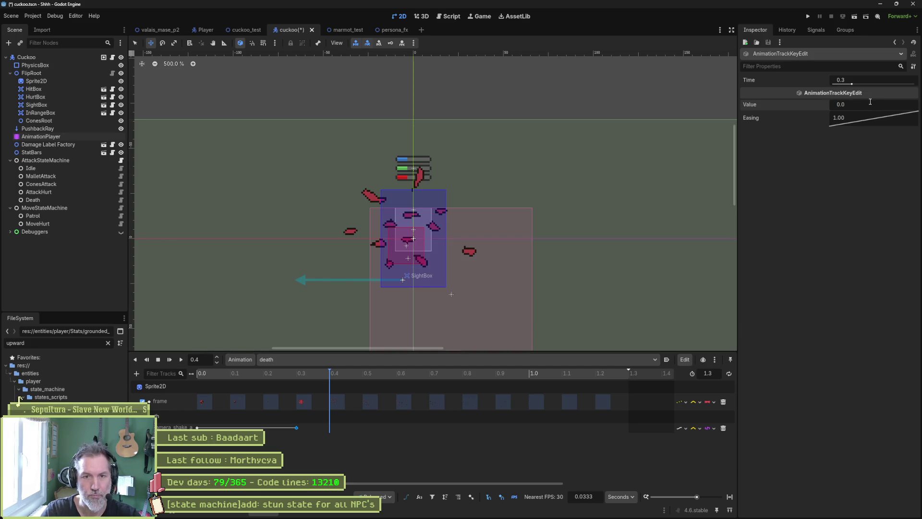
pyautogui.hotkey('ctrl', 's')
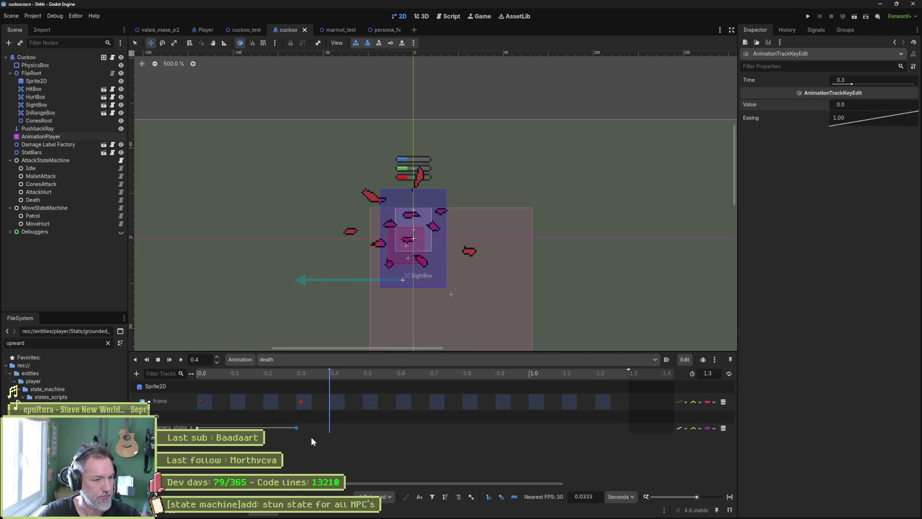
pyautogui.rightClick(826, 109)
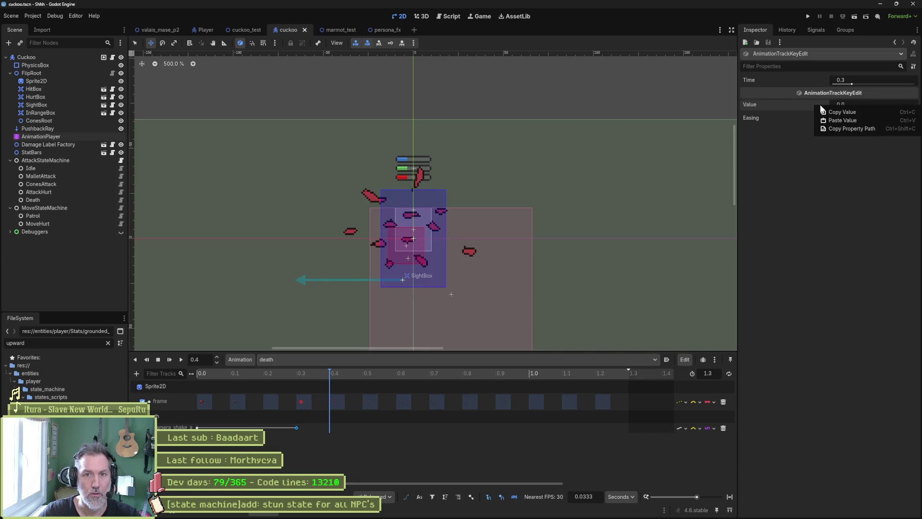
pyautogui.click(330, 427)
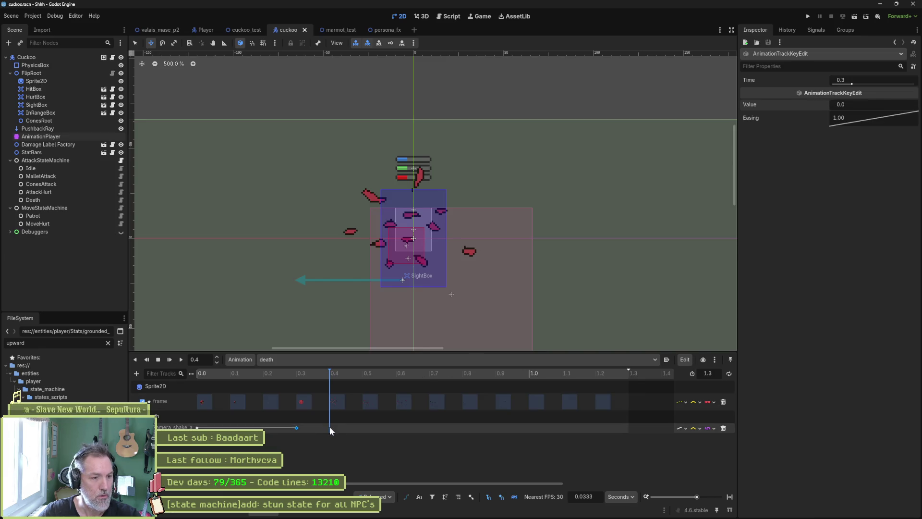
pyautogui.rightClick(329, 428)
pyautogui.click(337, 432)
pyautogui.click(329, 428)
pyautogui.hotkey('ctrl', 's')
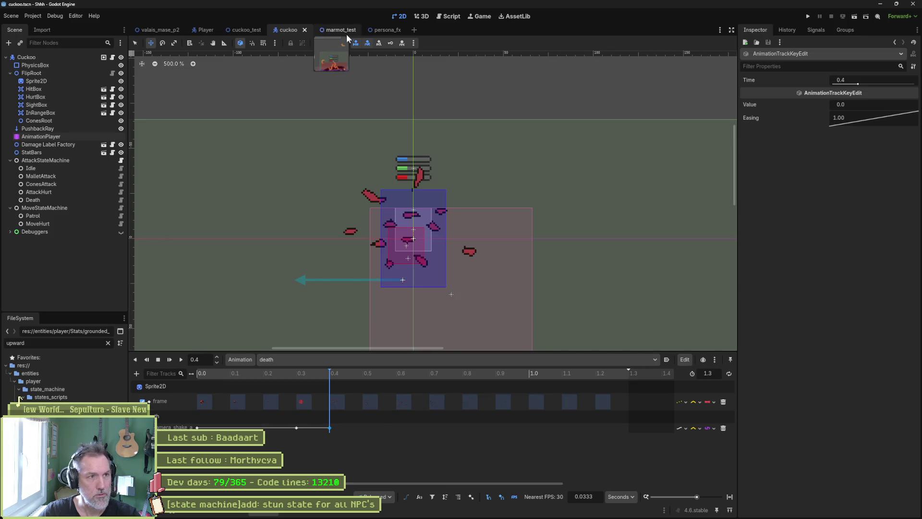
pyautogui.click(247, 31)
# - Run cuckoo_test with F6 for a few seconds, then stop it with F8
pyautogui.press('F6')
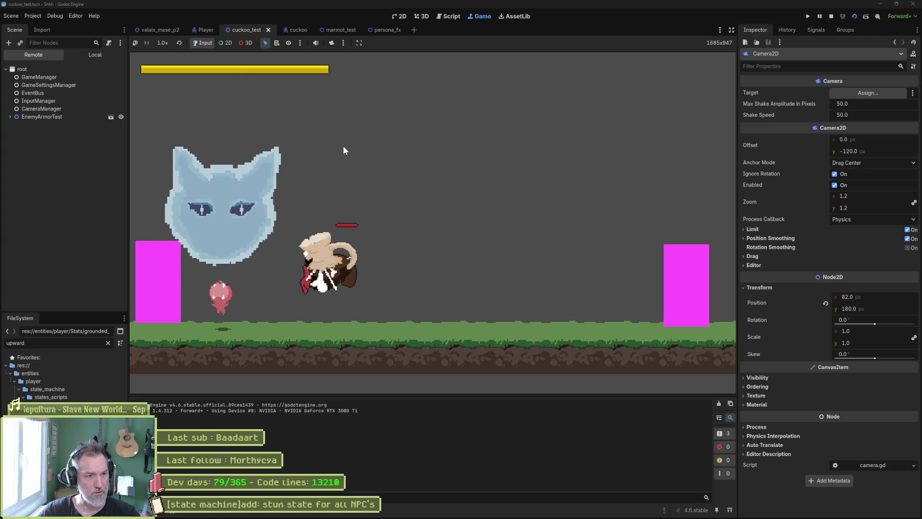
pyautogui.press('F8')
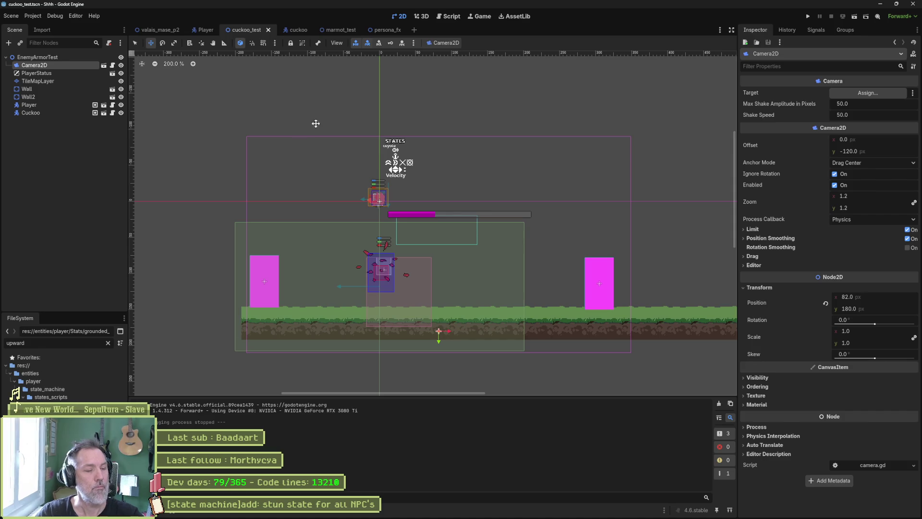
# - Compare the Cuckoo's AnimationPlayer with the Marmot's dissolve.tres death material, then return to the Cuckoo
pyautogui.click(295, 30)
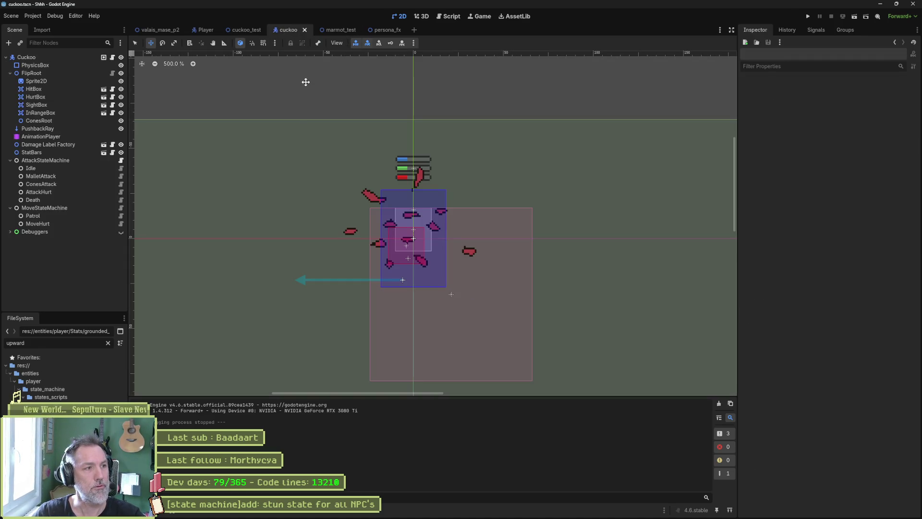
pyautogui.click(80, 137)
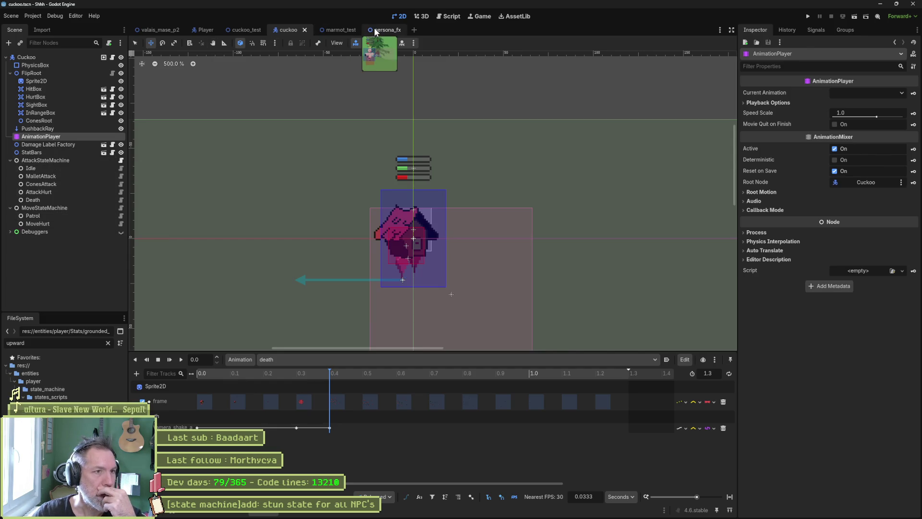
pyautogui.click(341, 30)
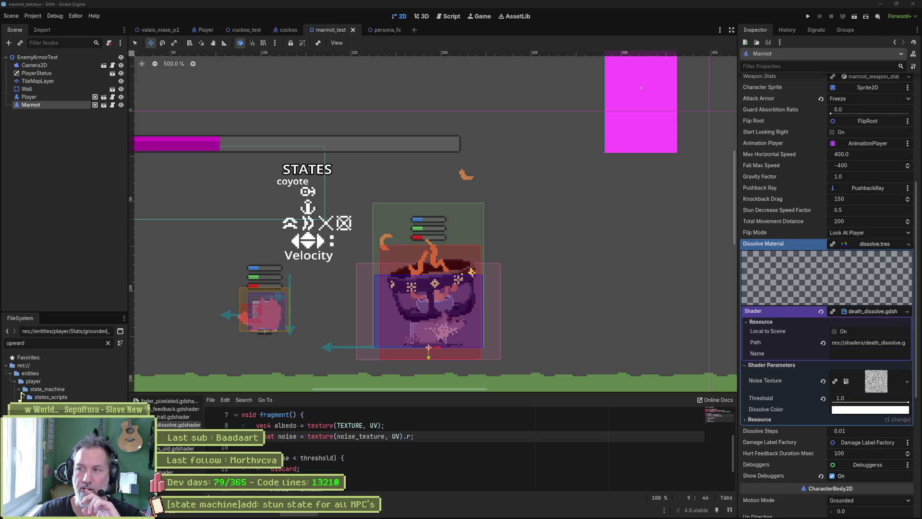
pyautogui.hotkey('alt', 'Tab')
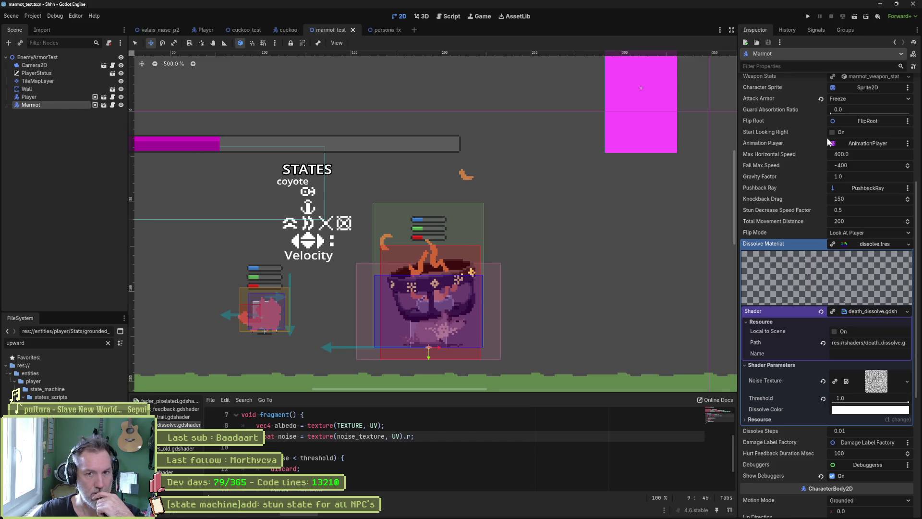
pyautogui.scroll(5, 831, 301)
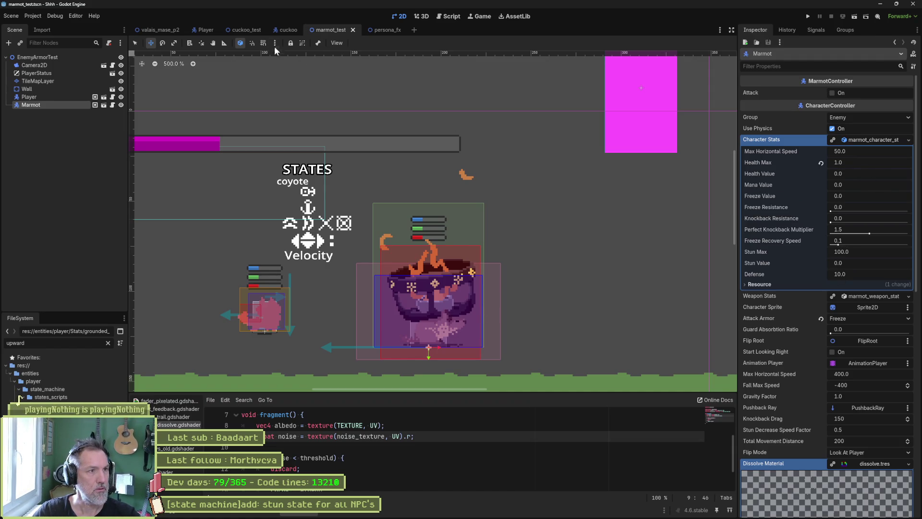
pyautogui.click(287, 29)
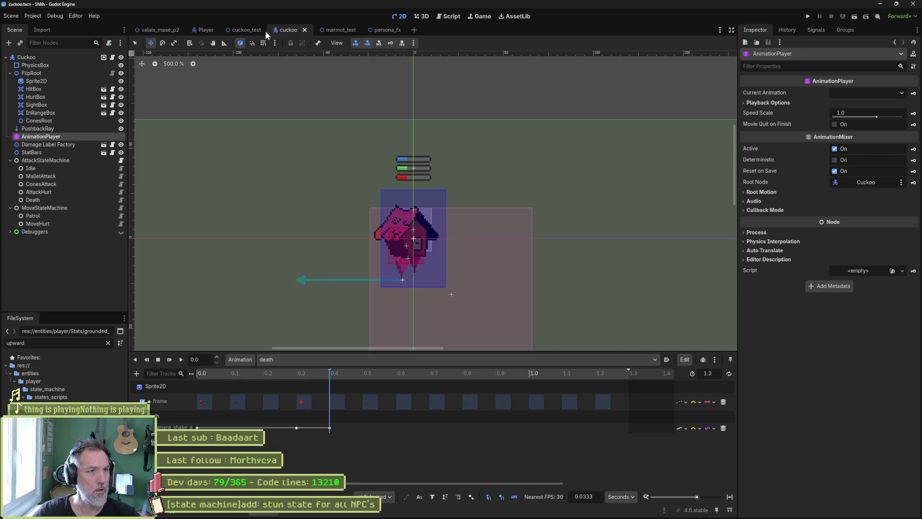
# - In cuckoo_test, set the Cuckoo's Character Stats Health Max to 1.0
pyautogui.click(226, 32)
pyautogui.click(47, 112)
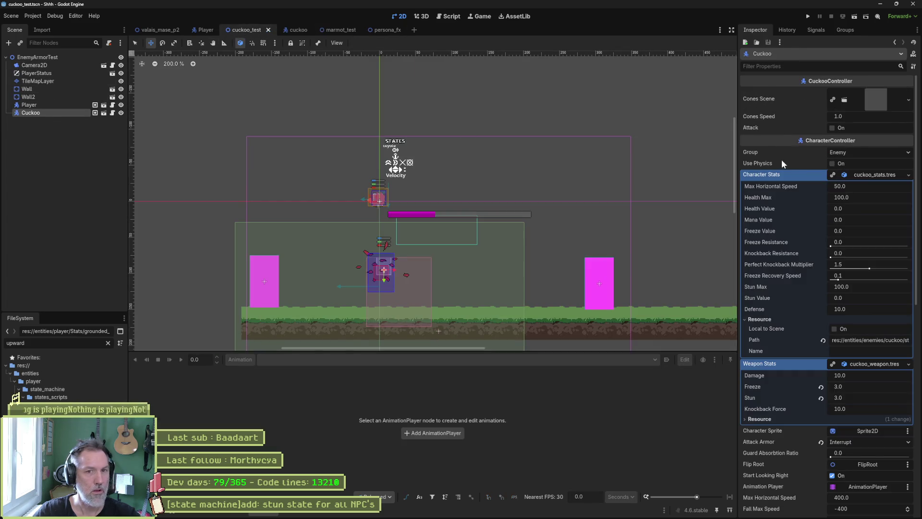
pyautogui.click(877, 197)
pyautogui.write('1')
pyautogui.press('Return')
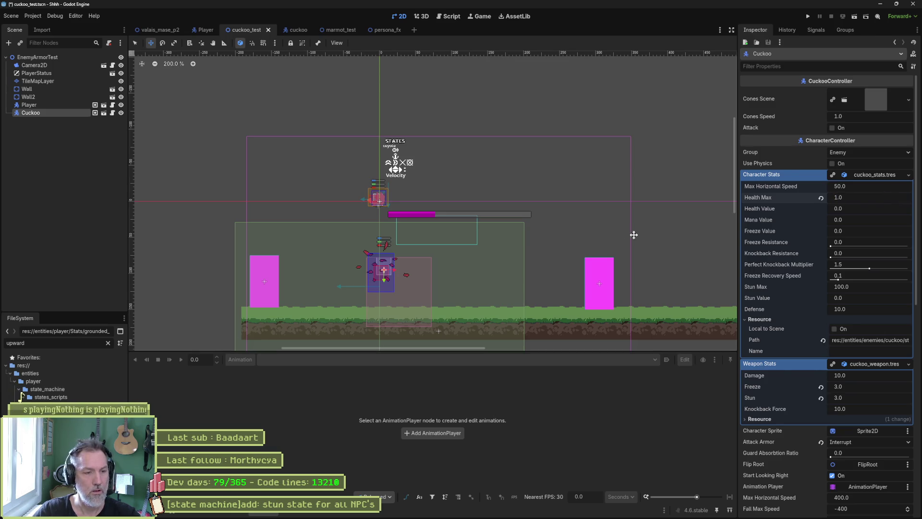
# - Save and playtest cuckoo_test twice, then open the cuckoo_controller.gd script
pyautogui.press('F6')
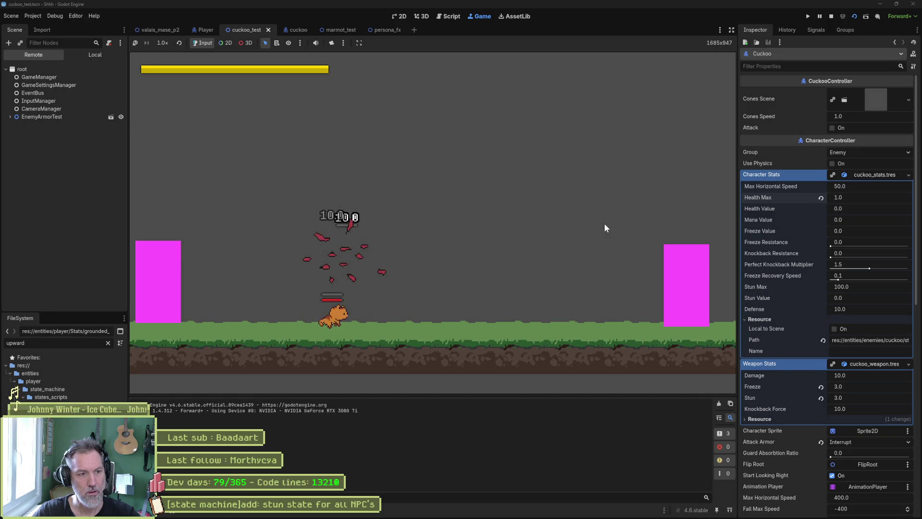
pyautogui.press('F8')
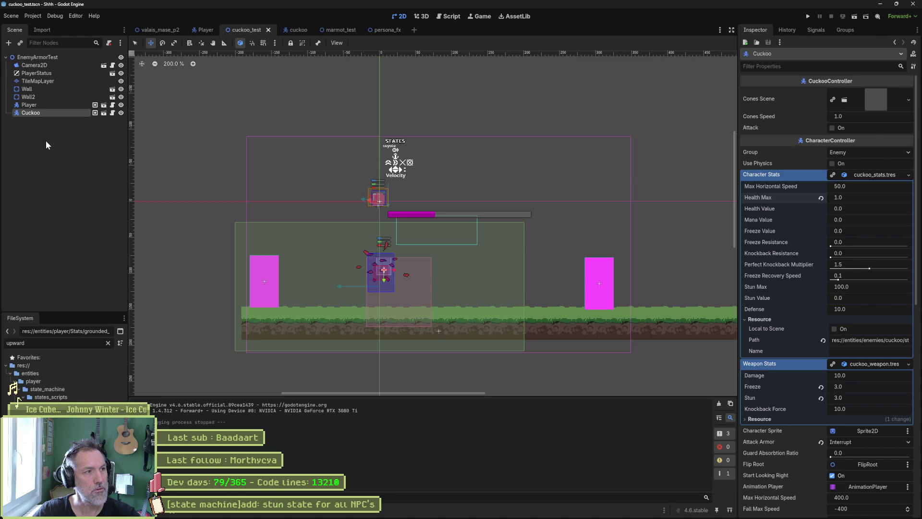
pyautogui.press('F6')
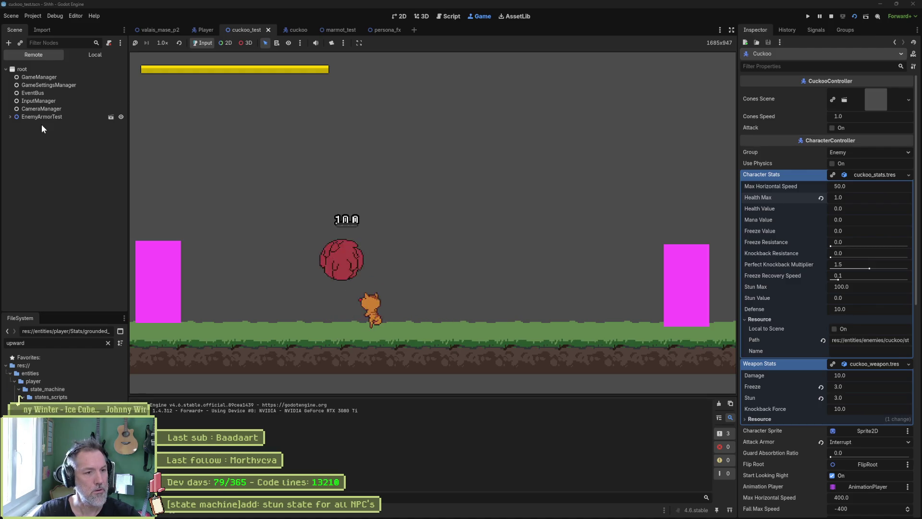
pyautogui.press('F8')
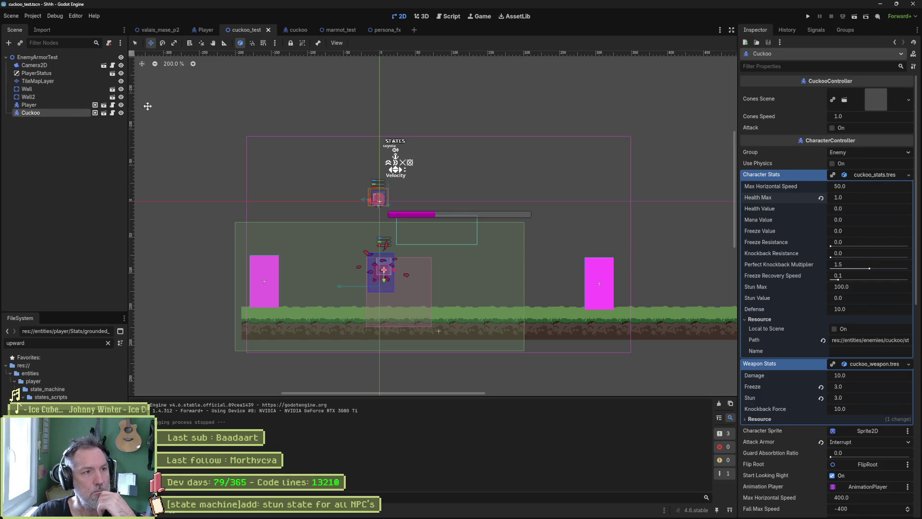
pyautogui.click(442, 17)
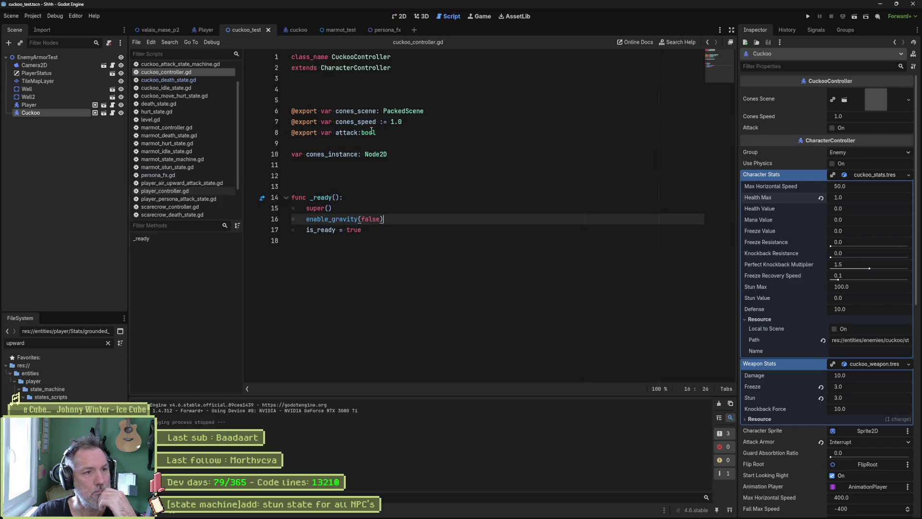
# - From cuckoo_death_state.gd, run cuckoo_test and inspect the live CameraManager's shake amplitude in the Remote tree
pyautogui.click(195, 78)
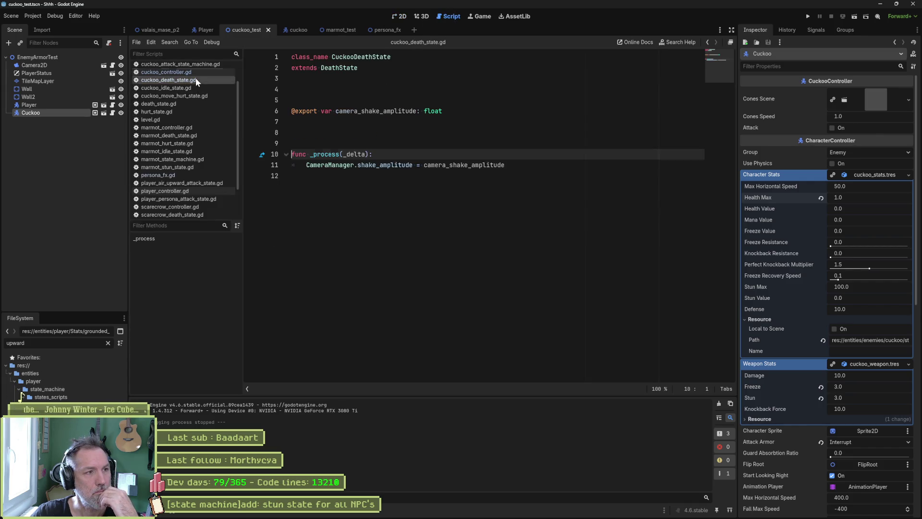
pyautogui.moveTo(309, 165); pyautogui.dragTo(413, 165)
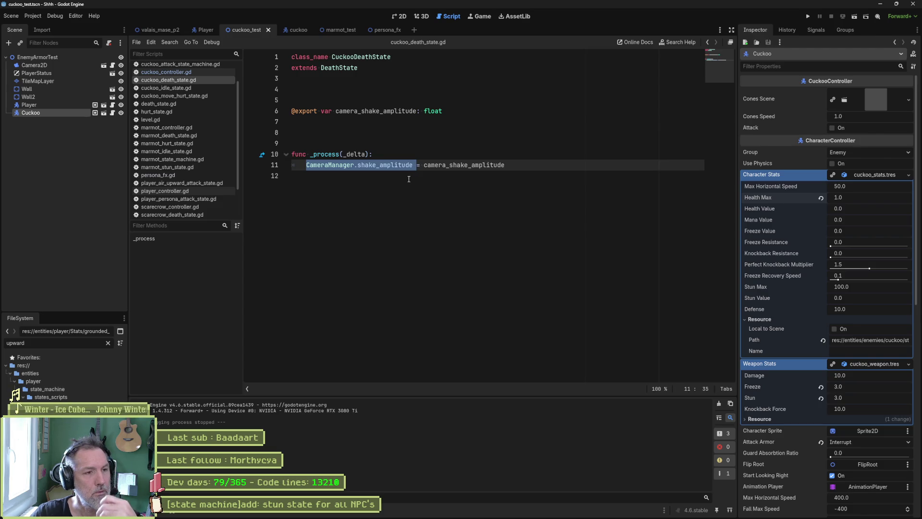
pyautogui.press('F6')
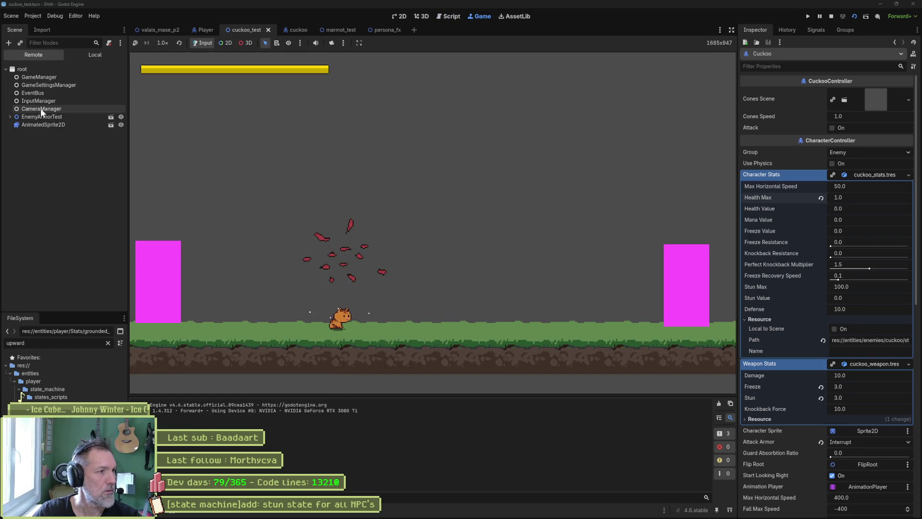
pyautogui.click(41, 108)
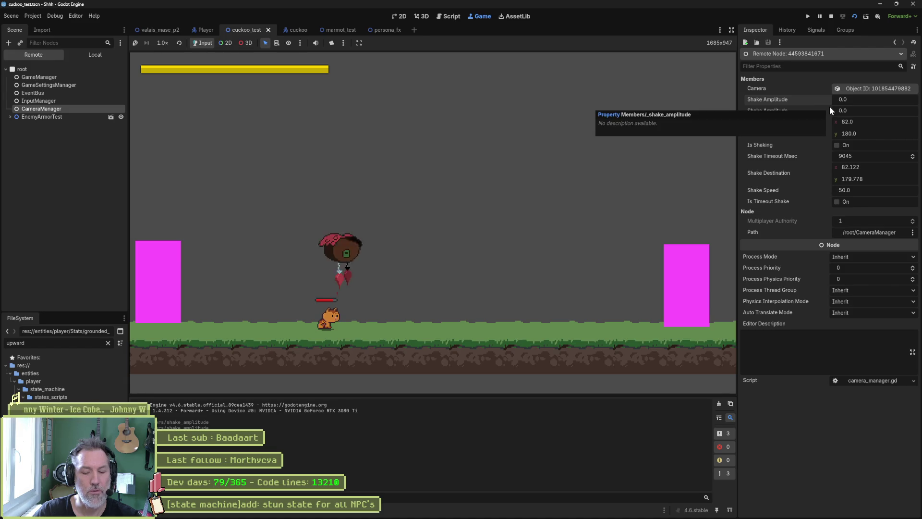
pyautogui.press('F8')
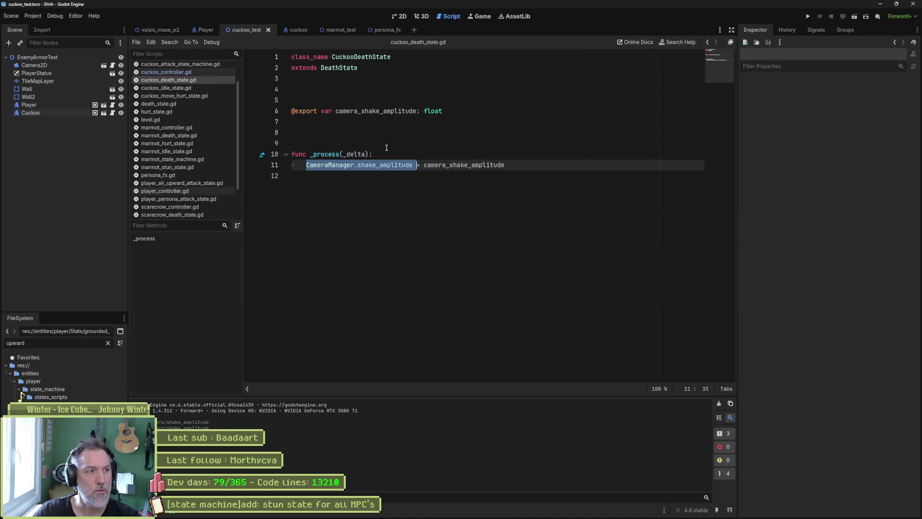
# - Open camera_manager.gd via quick open and review every use of _shake_amplitude
pyautogui.hotkey('shift', 'alt', 'o')
pyautogui.write('camera_man')
pyautogui.press('Return')
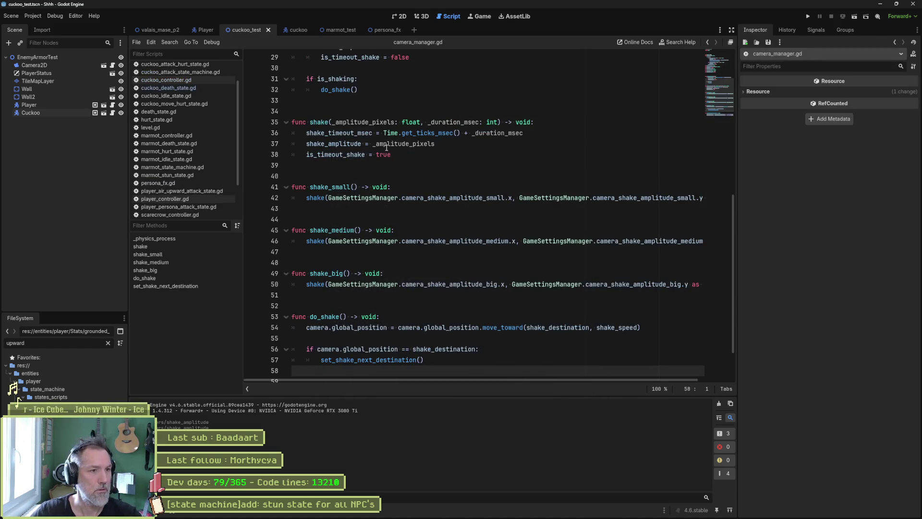
pyautogui.moveTo(729, 83); pyautogui.dragTo(730, 61)
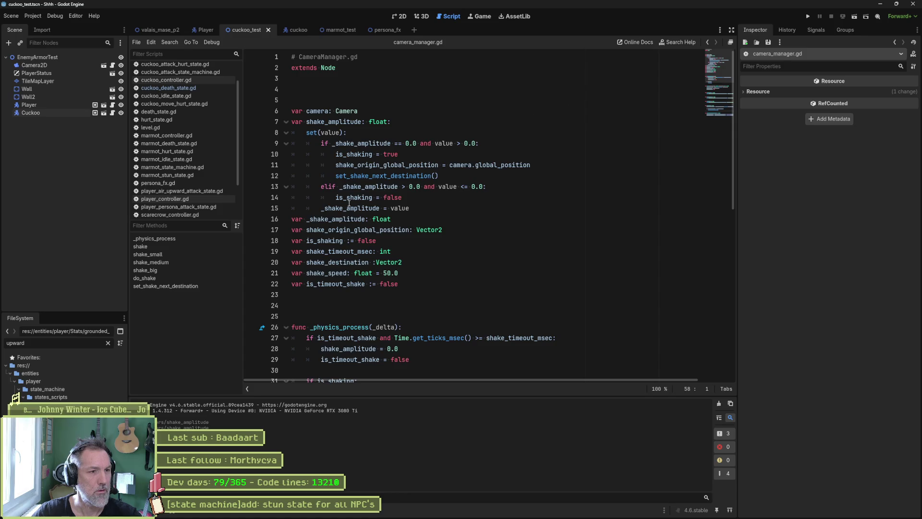
pyautogui.doubleClick(336, 219)
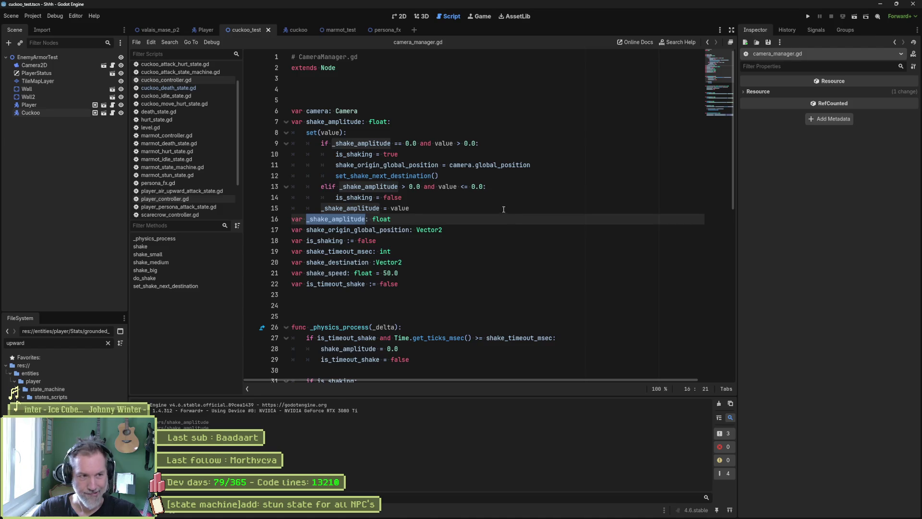
pyautogui.scroll(-4, 504, 210)
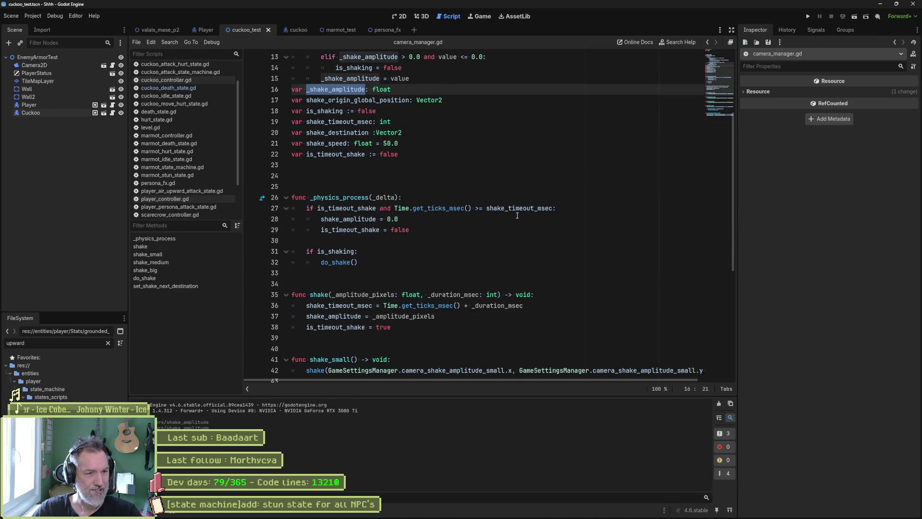
pyautogui.scroll(-4, 518, 215)
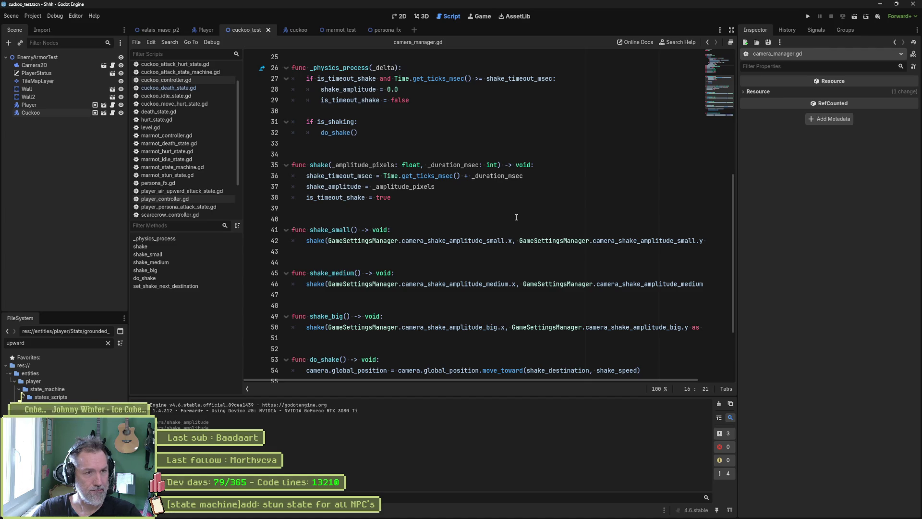
pyautogui.scroll(2, 516, 217)
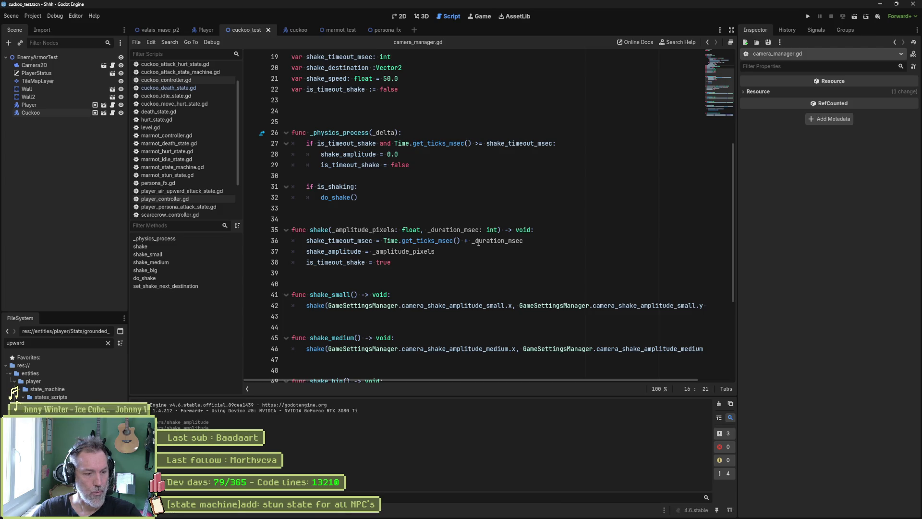
# - Start a new line right after the shake() function header
pyautogui.moveTo(481, 242)
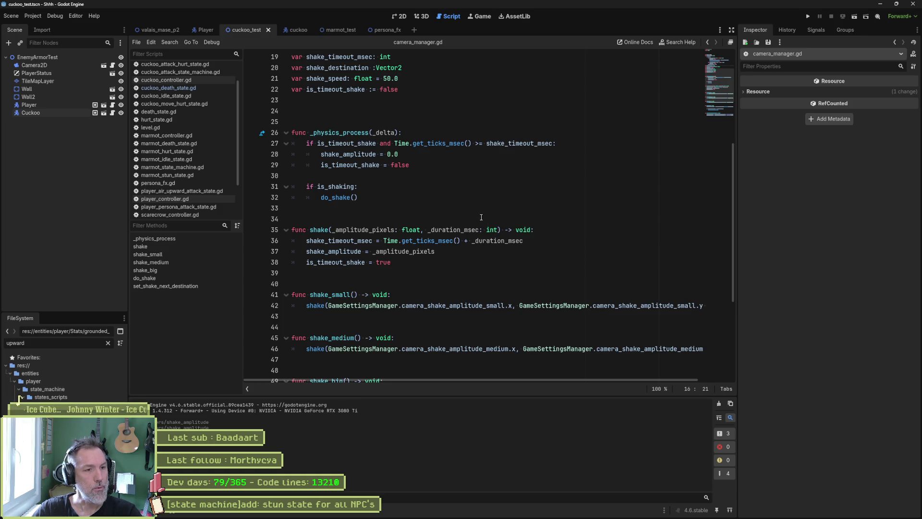
pyautogui.click(540, 232)
pyautogui.press('Return')
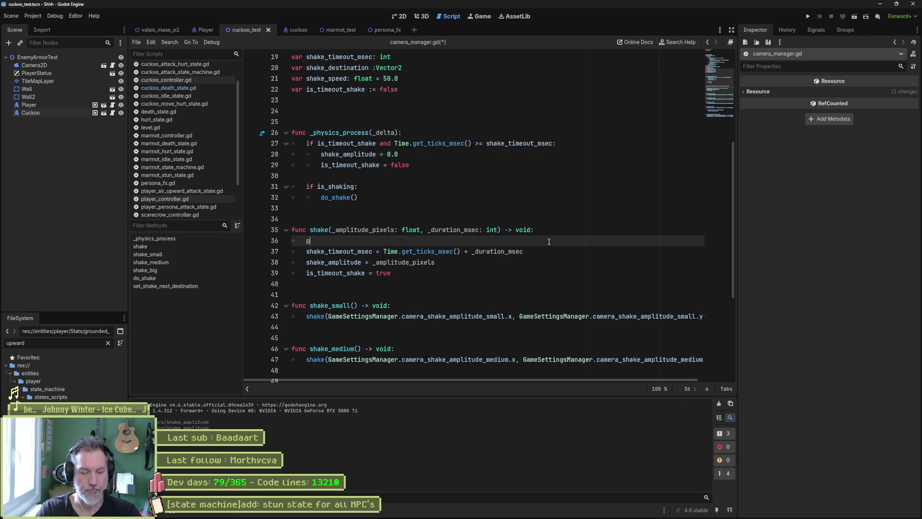
# - Add a print_debug(self, "shaking...") line in shake() and test it by attacking the cuckoo
pyautogui.write('print_debug')
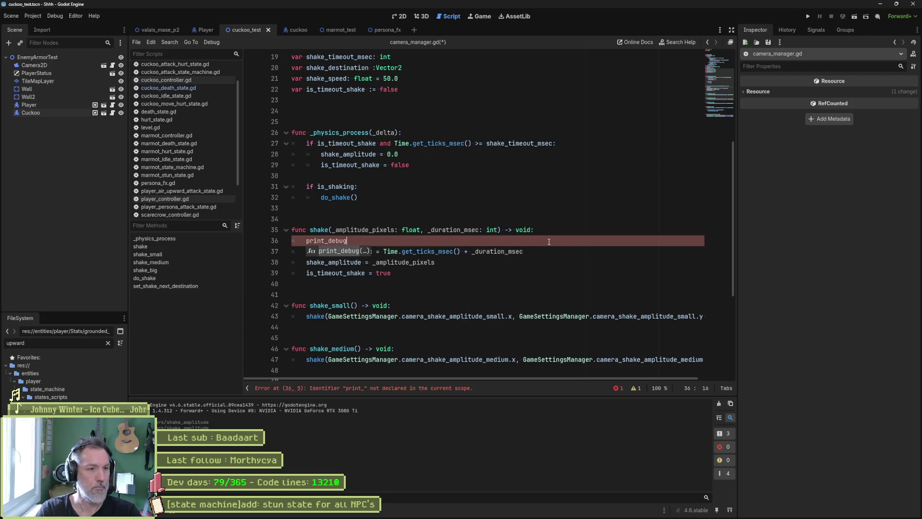
pyautogui.press('Return')
pyautogui.write('self, ')
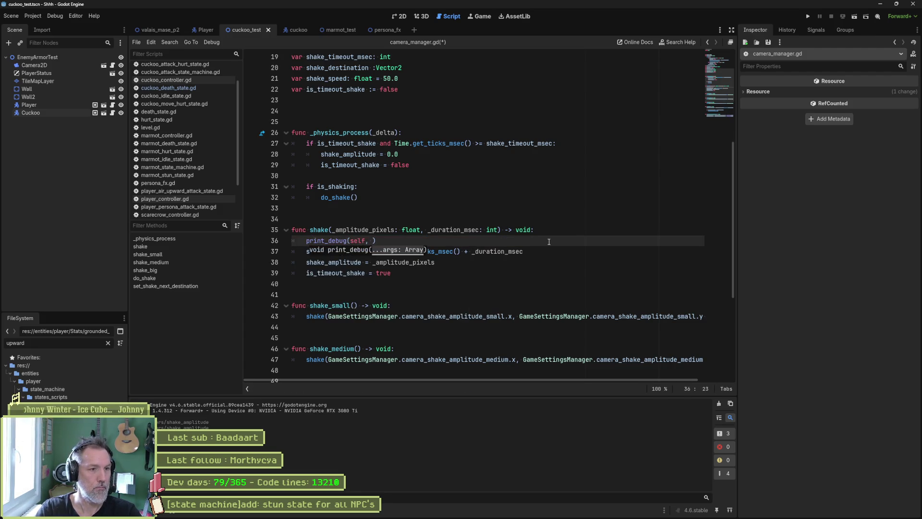
pyautogui.write('shaking..."')
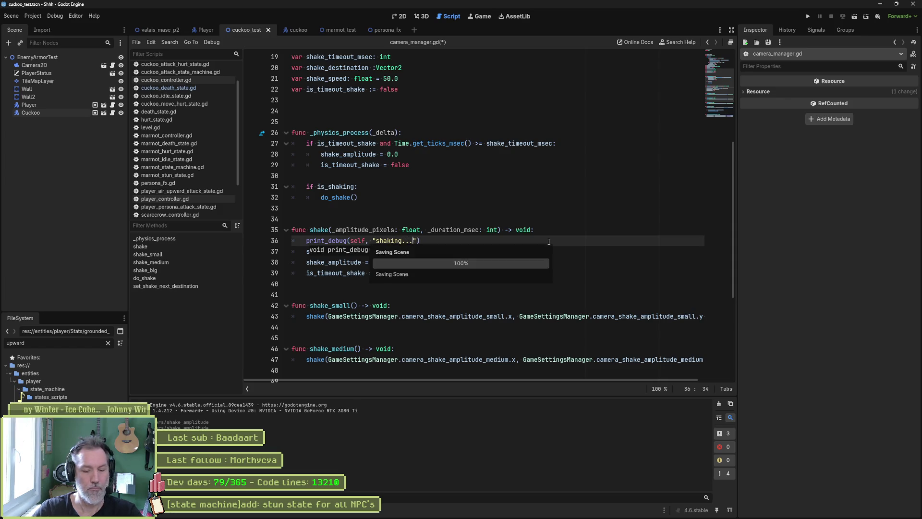
pyautogui.press('F6')
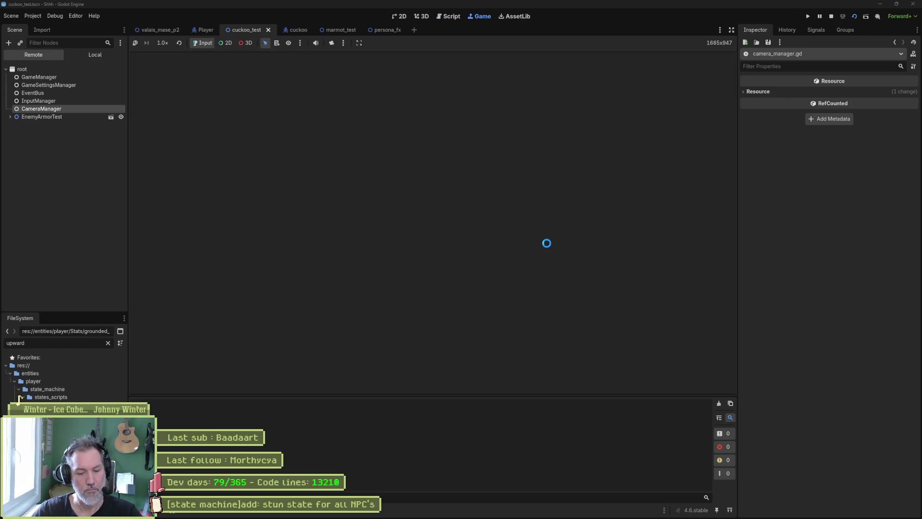
pyautogui.press('Left')
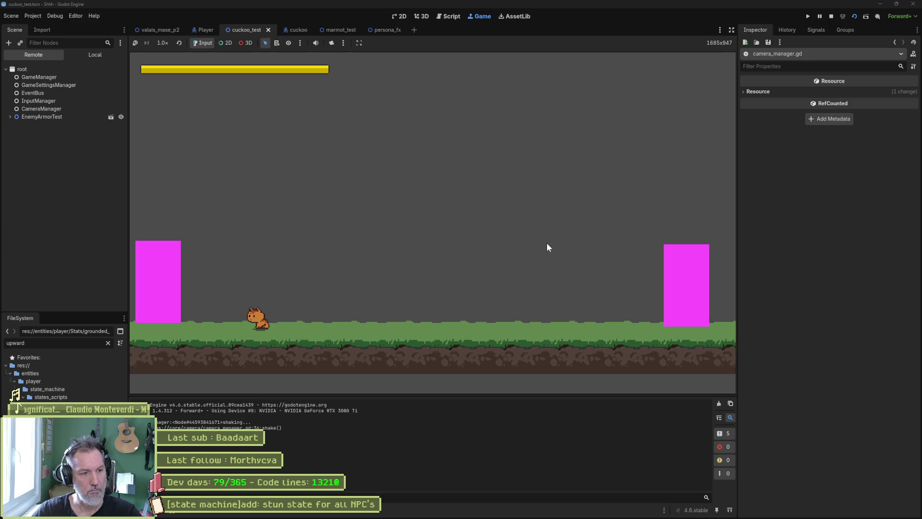
pyautogui.press('F8')
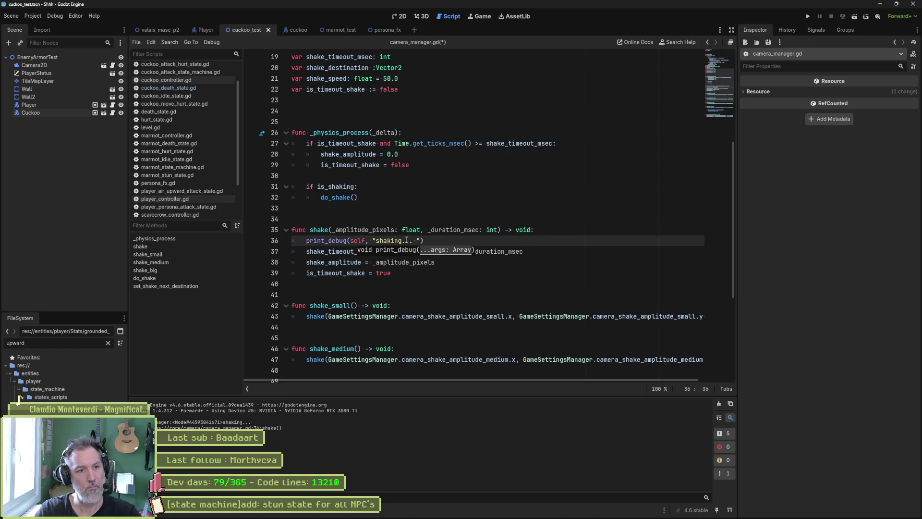
# - Extend the print with _amplitude_pixels and _duration_msec, save, and run the scene again
pyautogui.write(', _amplitude_pixels, " duratin: ", ')
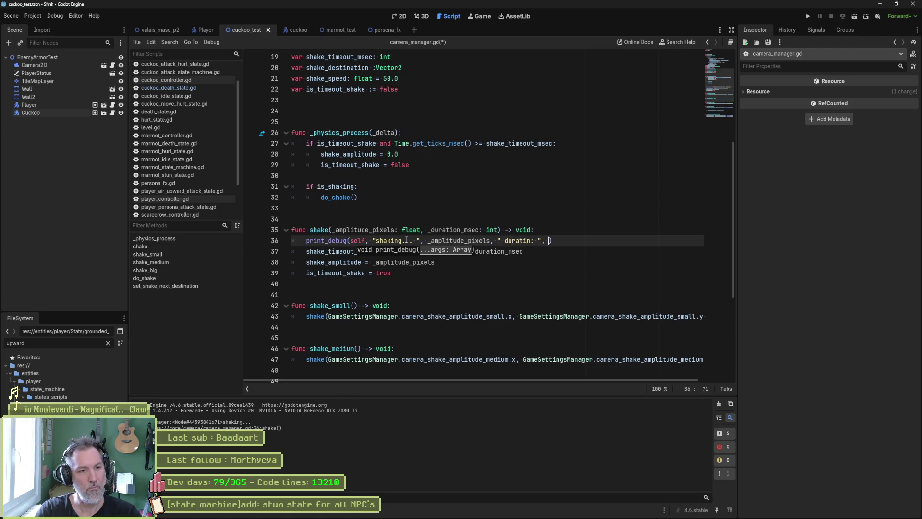
pyautogui.write('_duration_msec')
pyautogui.hotkey('ctrl', 's')
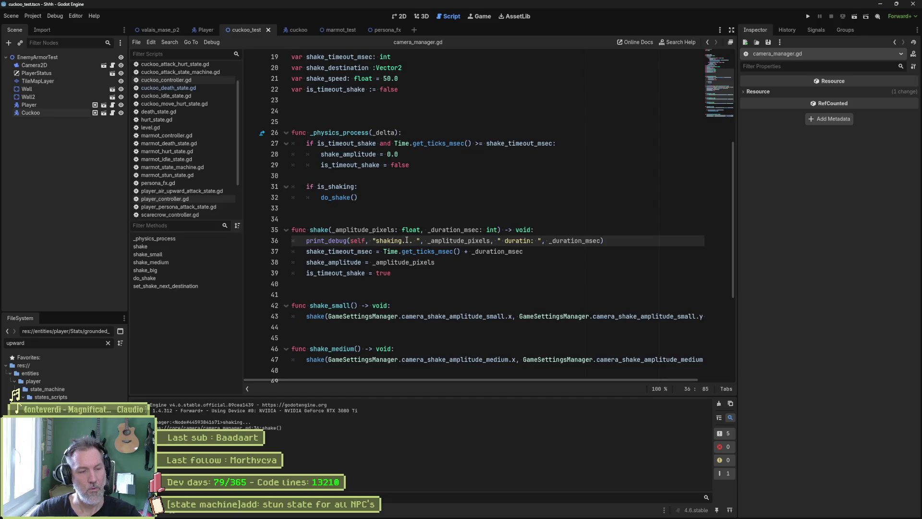
pyautogui.press('F6')
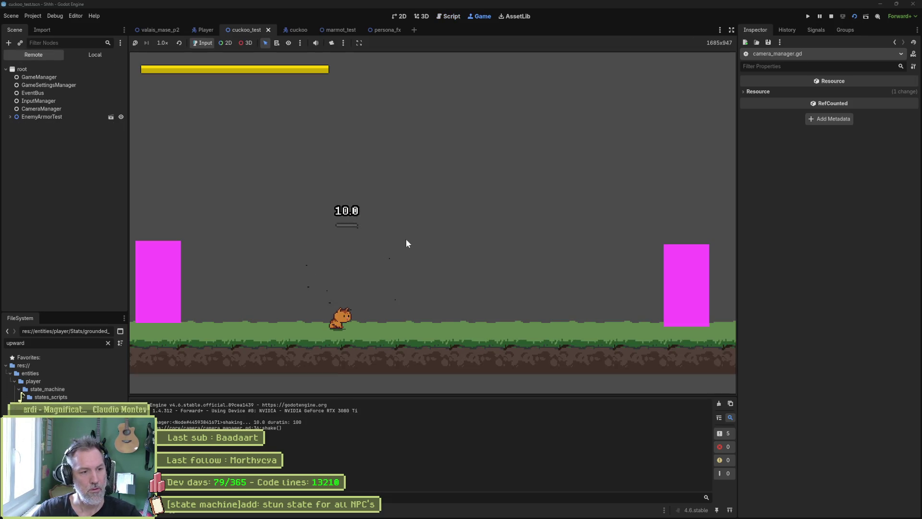
pyautogui.press('F8')
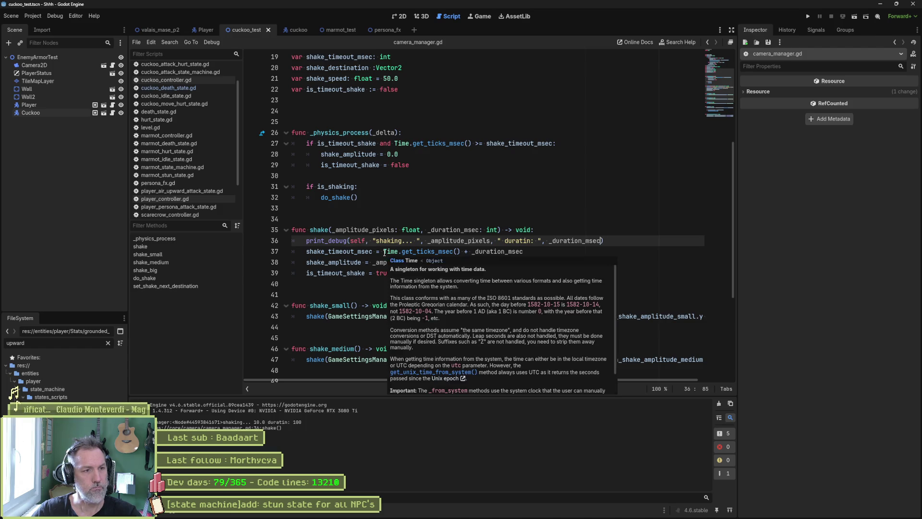
# - Move the debug print line from shake() to the top of do_shake() and save
pyautogui.doubleClick(337, 197)
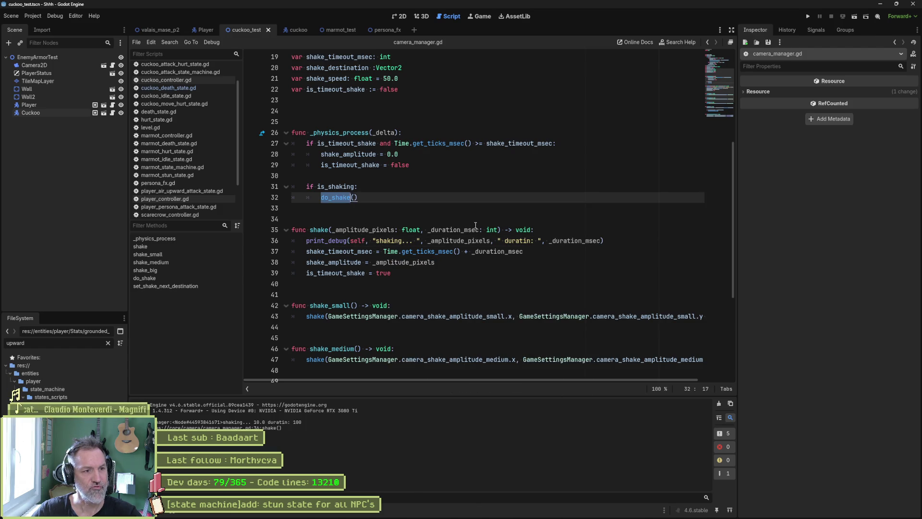
pyautogui.tripleClick(616, 240)
pyautogui.hotkey('ctrl', 'c')
pyautogui.press('BackSpace')
pyautogui.click(336, 197)
pyautogui.keyDown('ctrl'); pyautogui.click(336, 198); pyautogui.keyUp('ctrl')
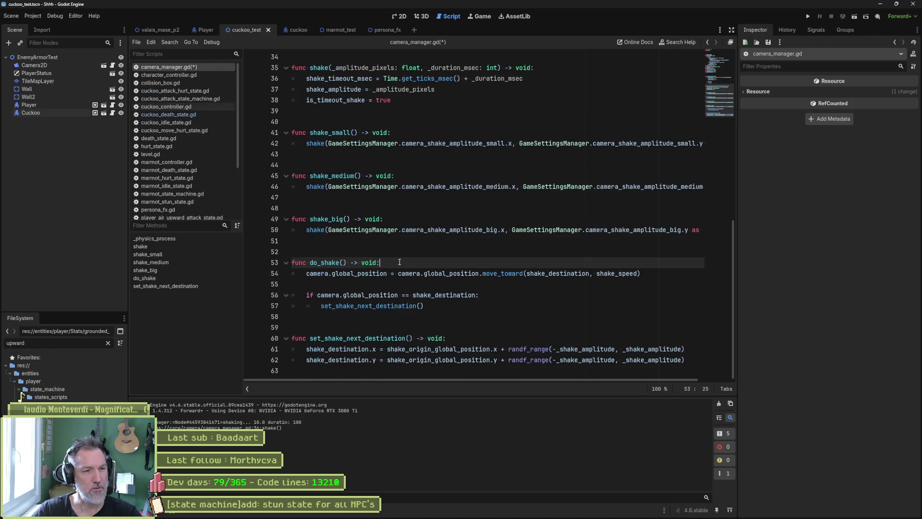
pyautogui.press('Return')
pyautogui.hotkey('ctrl', 'v')
pyautogui.hotkey('ctrl', 's')
# - Trim the amplitude and duration arguments from the print, then run to confirm "shaking..." logs
pyautogui.doubleClick(454, 283)
pyautogui.press('BackSpace')
pyautogui.press('BackSpace')
pyautogui.press('BackSpace')
pyautogui.press('Delete')
pyautogui.press('Delete')
pyautogui.press('Delete')
pyautogui.press('Delete')
pyautogui.press('Delete')
pyautogui.press('Delete')
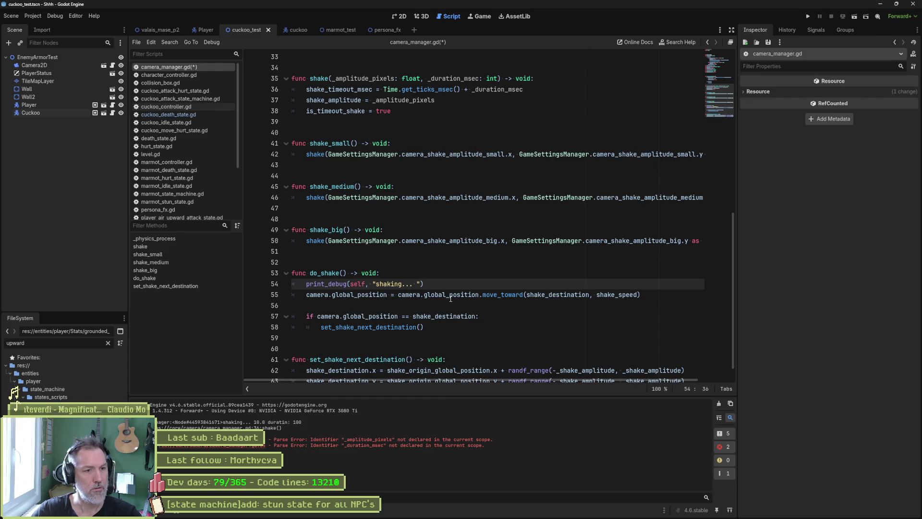
pyautogui.press('F6')
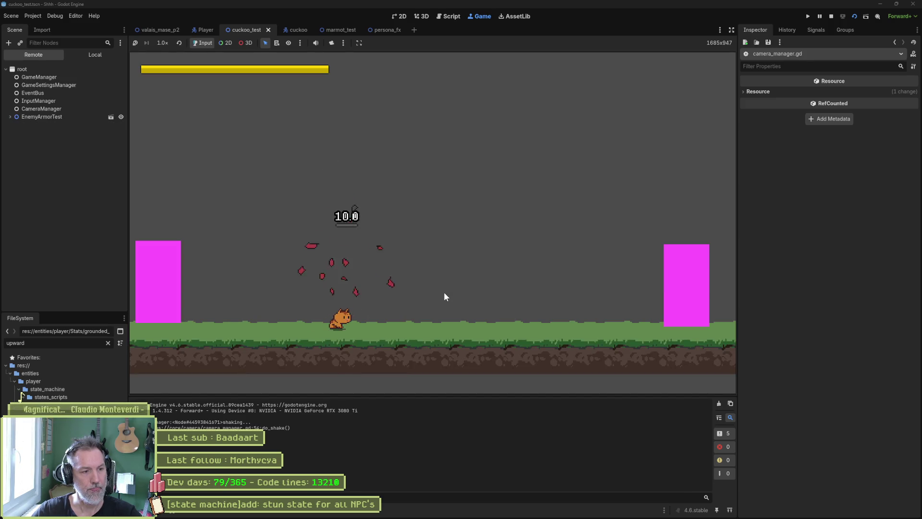
pyautogui.press('F8')
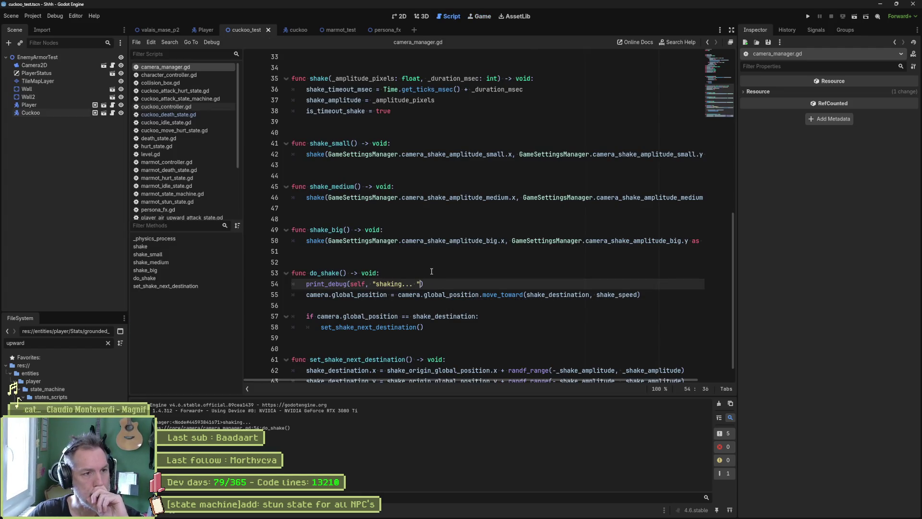
# - Highlight do_shake and is_shaking in camera_manager.gd, then fold all functions
pyautogui.doubleClick(327, 273)
pyautogui.scroll(8, 468, 264)
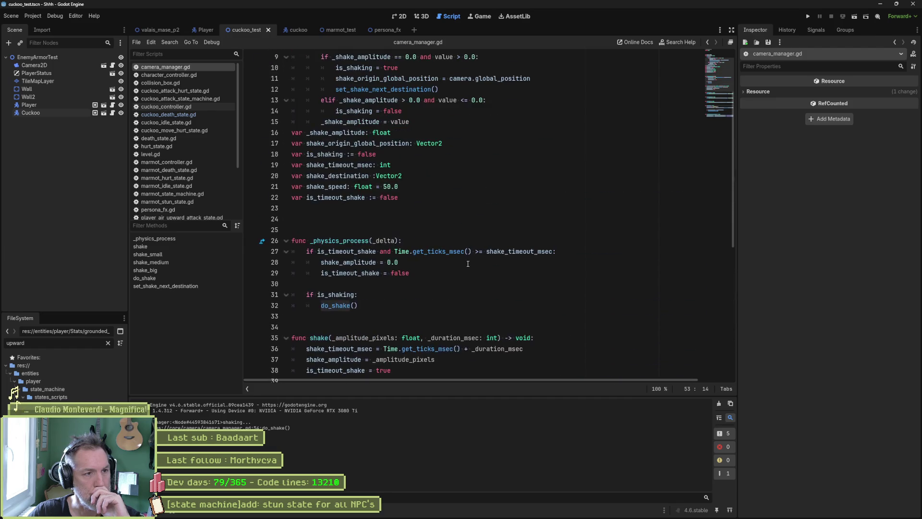
pyautogui.doubleClick(335, 294)
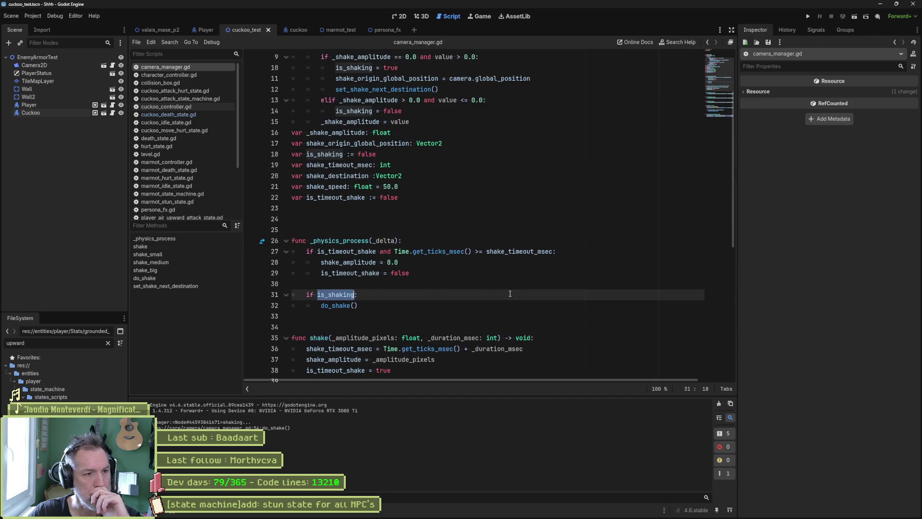
pyautogui.scroll(-9, 527, 290)
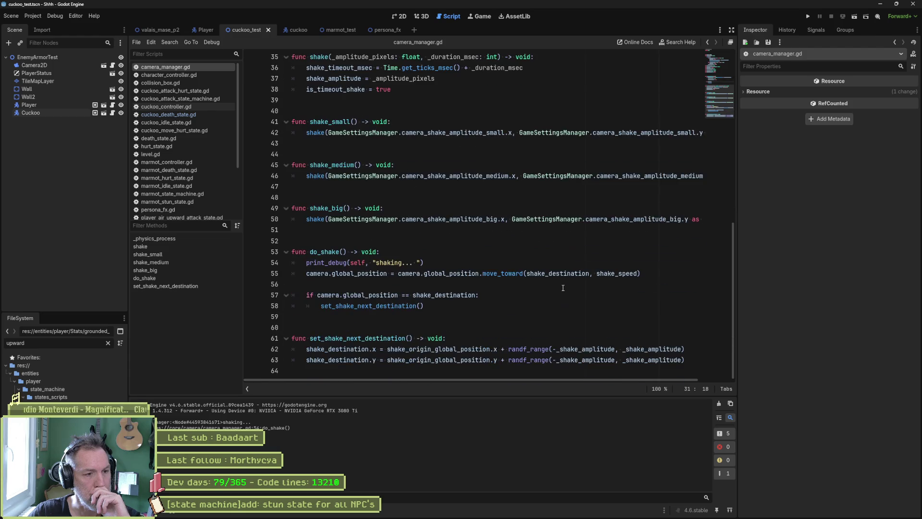
pyautogui.scroll(4, 563, 288)
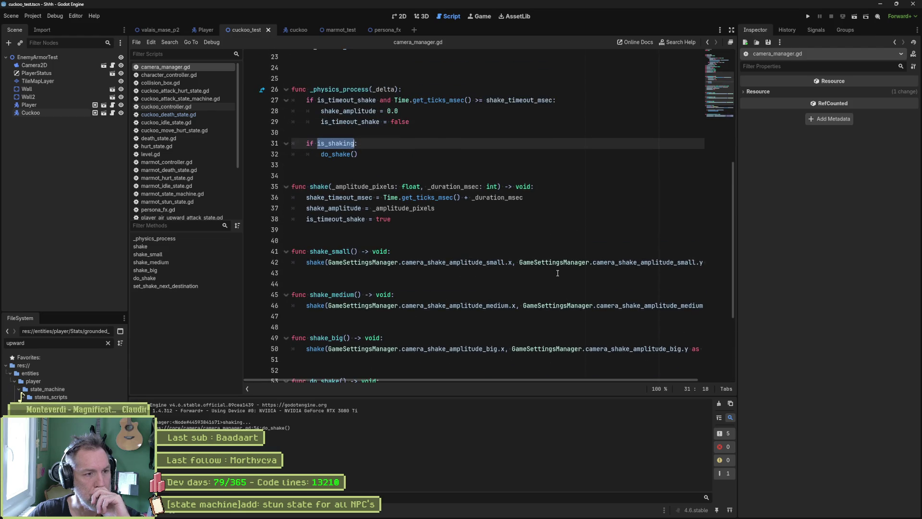
pyautogui.hotkey('ctrl', 'alt', 'f')
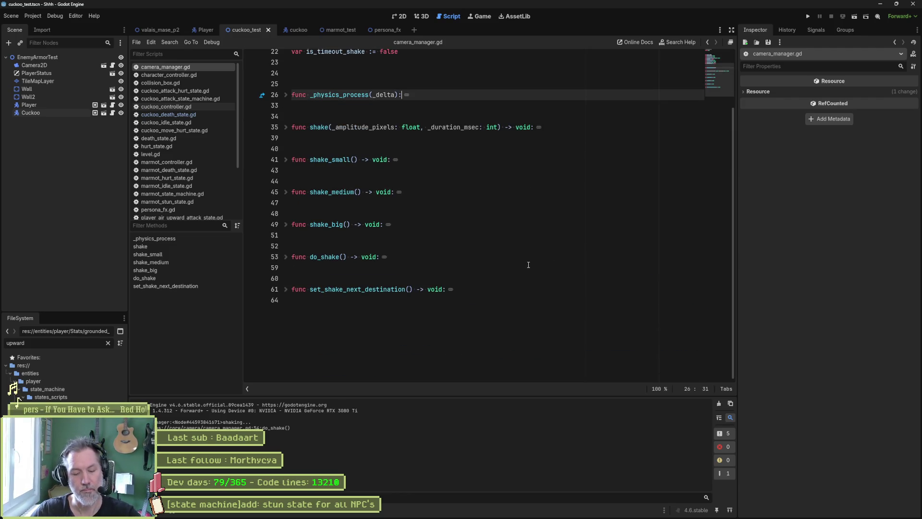
# - Search the project files for 'is_shaking', finding 4 matches in camera_manager.gd
pyautogui.hotkey('ctrl', 'shift', 'f')
pyautogui.write('is_shaking')
pyautogui.press('Return')
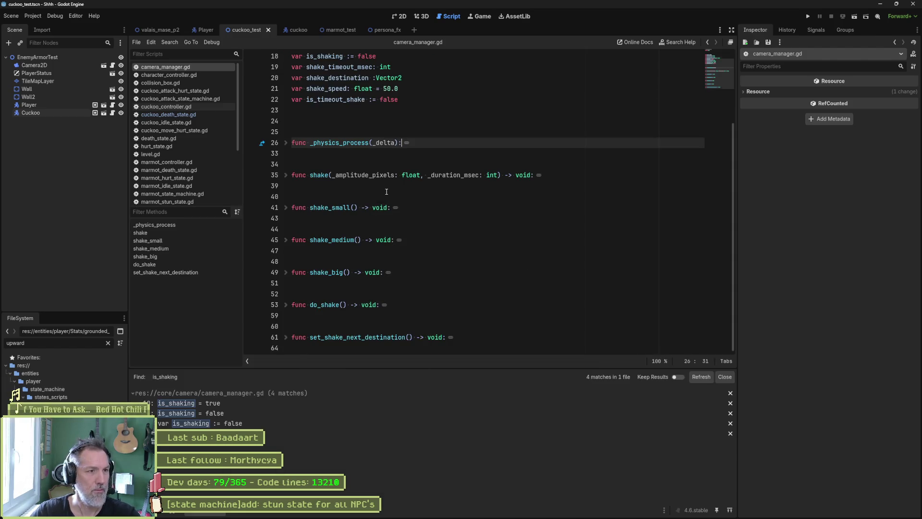
pyautogui.scroll(3, 387, 192)
pyautogui.doubleClick(324, 154)
pyautogui.hotkey('ctrl', 'shift', 'f')
pyautogui.press('Escape')
# - Review the condition setting is_shaking = false, then switch to the valais_mase_p2 scene
pyautogui.click(231, 412)
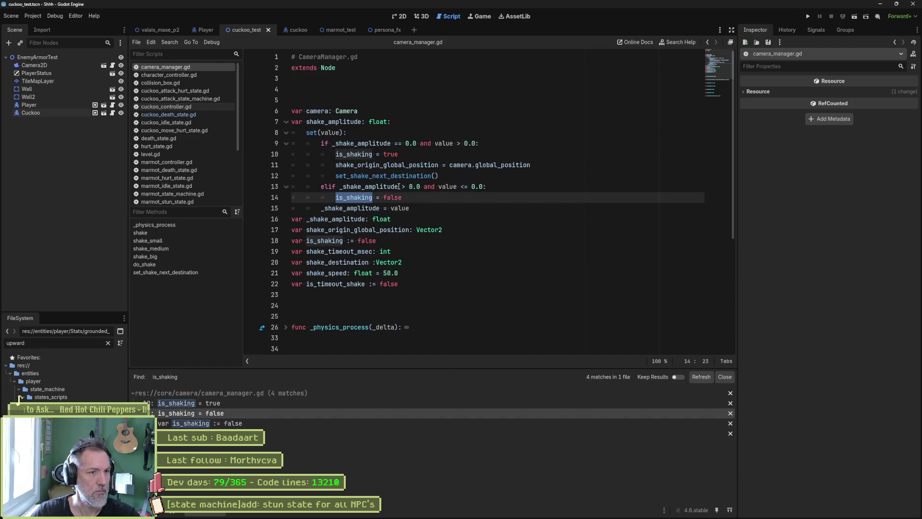
pyautogui.moveTo(339, 186); pyautogui.dragTo(487, 187)
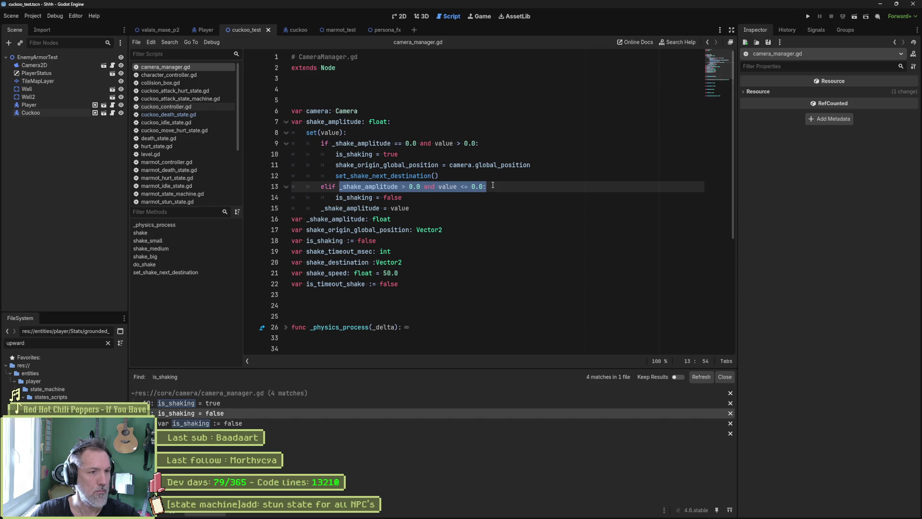
pyautogui.click(480, 206)
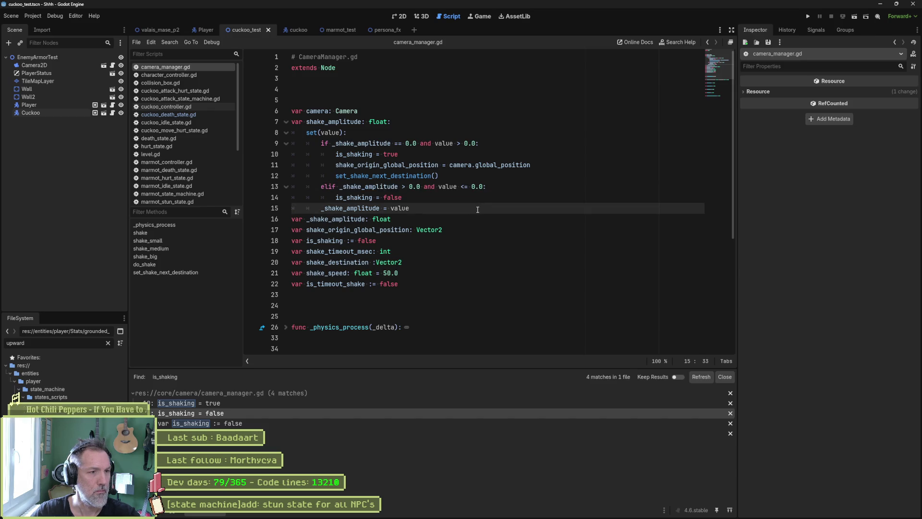
pyautogui.click(159, 30)
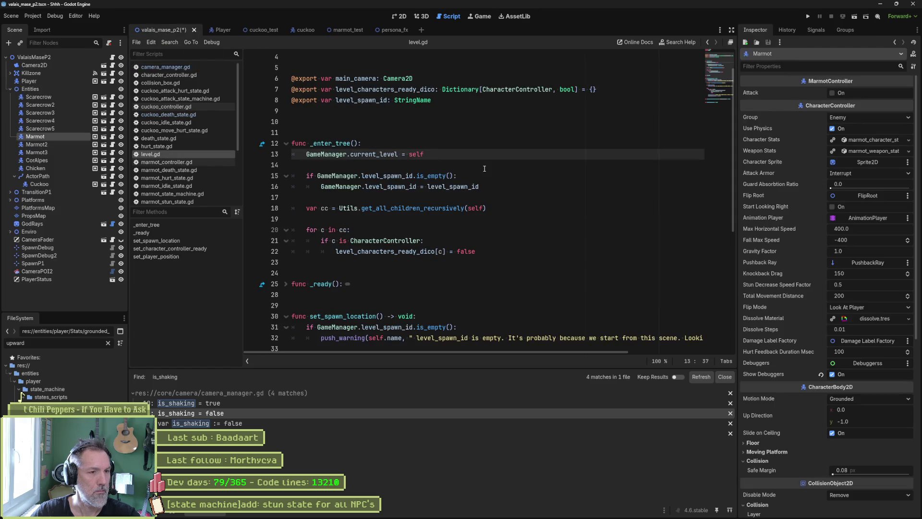
# - Run the marmot_test scene to check the camera shake
pyautogui.click(348, 30)
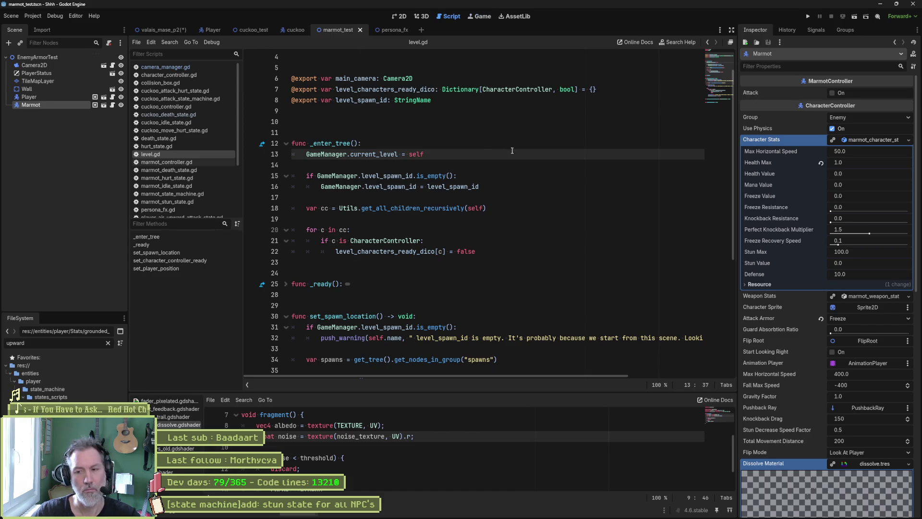
pyautogui.press('F6')
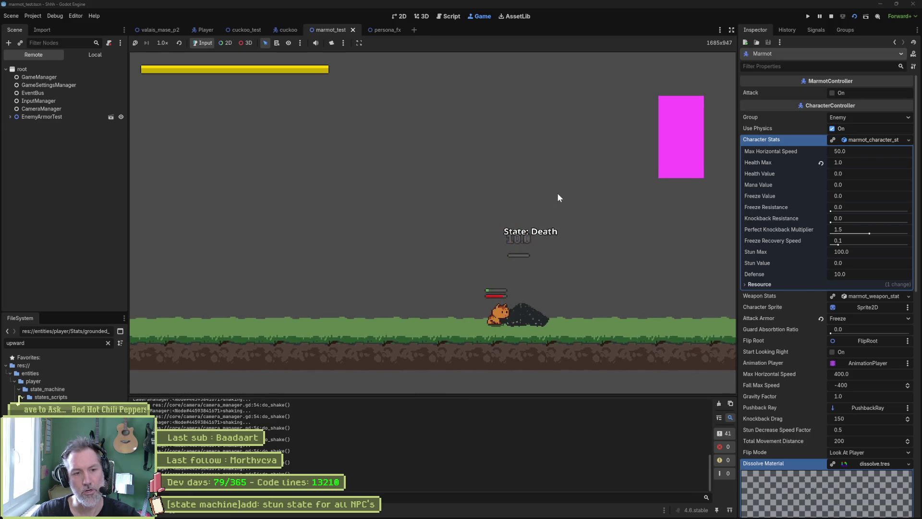
pyautogui.press('F8')
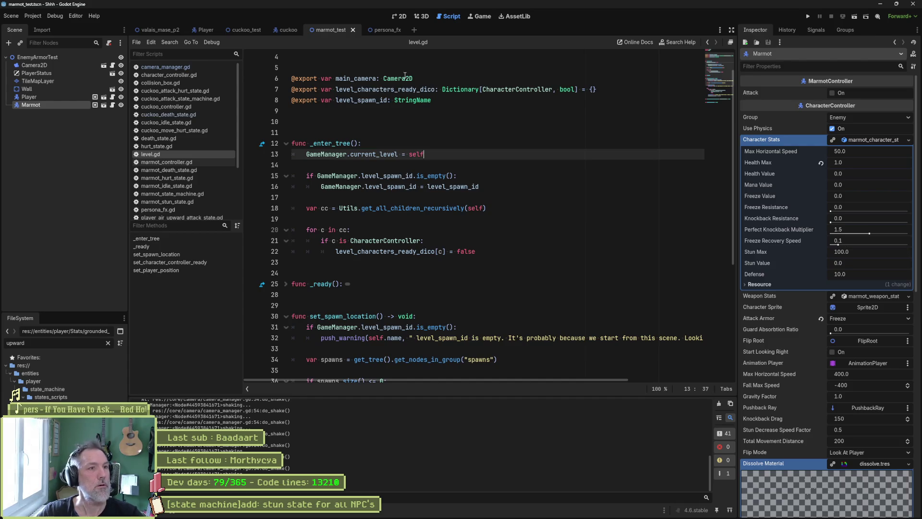
# - Revert the Cuckoo's Health Max to 100.0 in cuckoo_test and playtest it
pyautogui.click(251, 28)
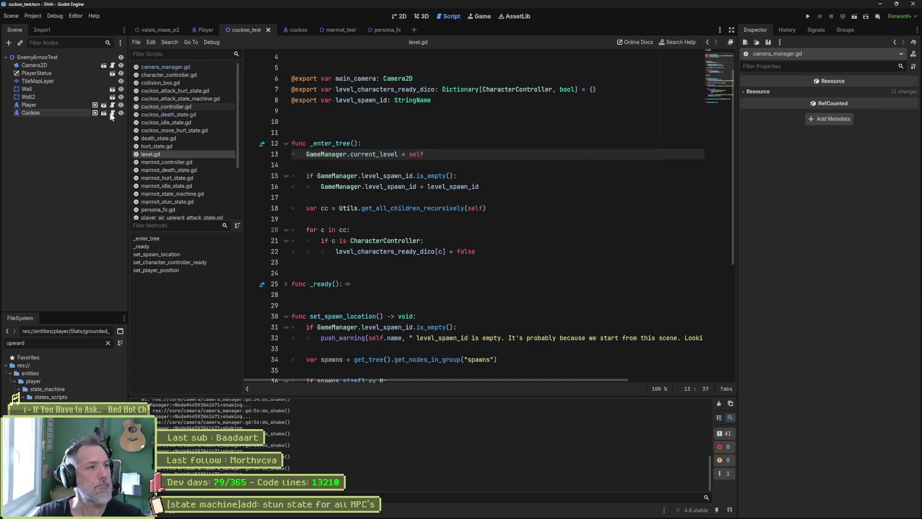
pyautogui.click(110, 114)
pyautogui.click(821, 198)
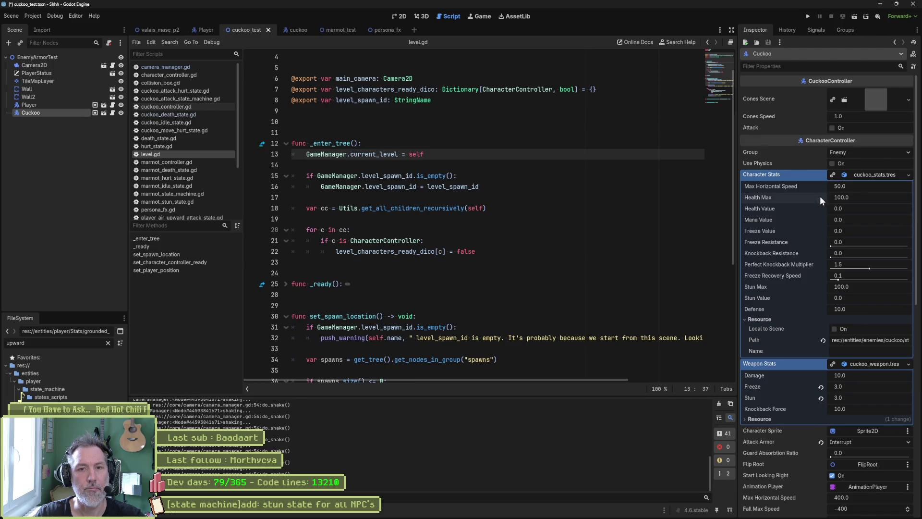
pyautogui.press('F6')
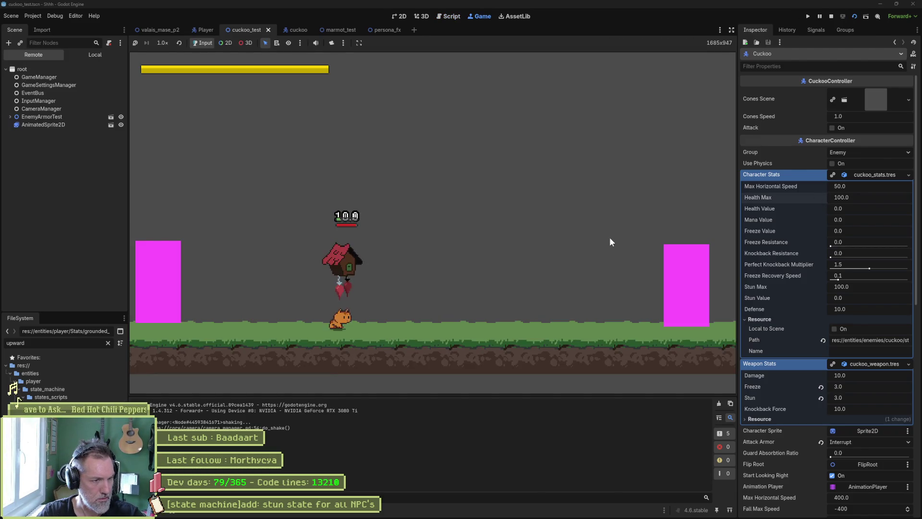
pyautogui.press('F8')
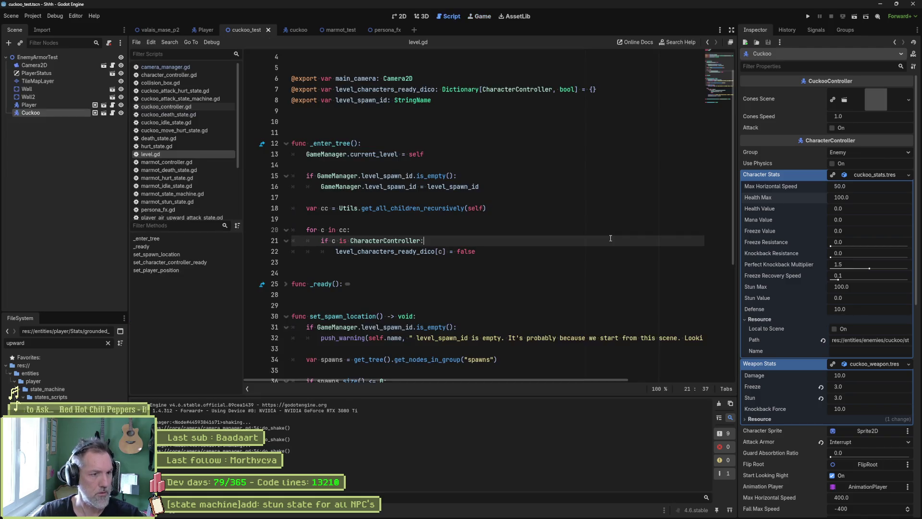